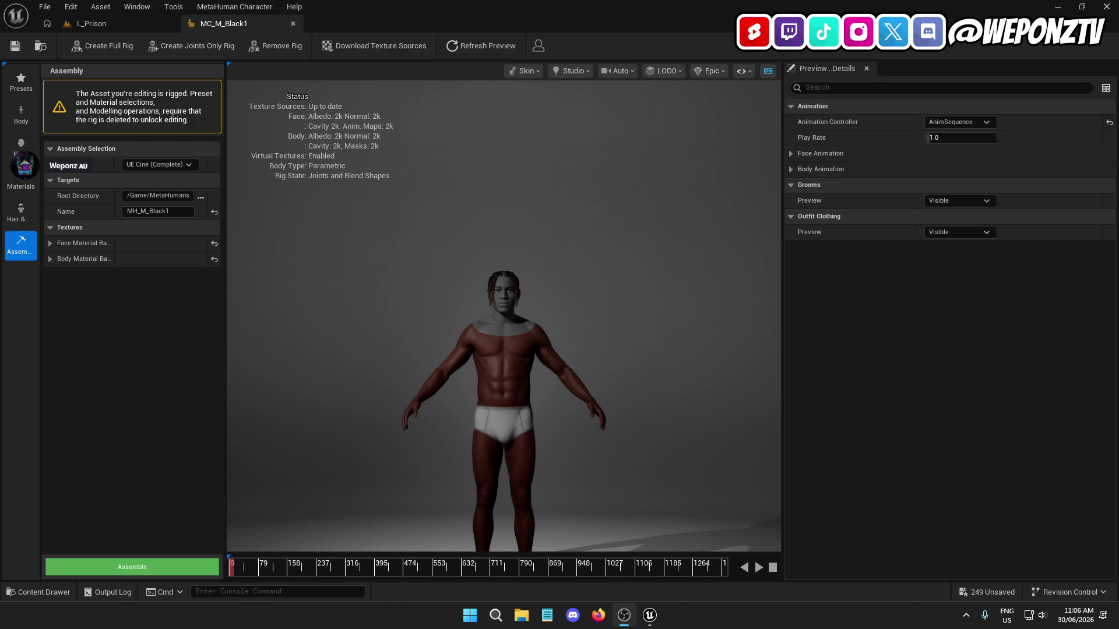
In the L_Prison level, move MC_M_Black1 into the MetaHumans folder and open that folder
click(555, 292)
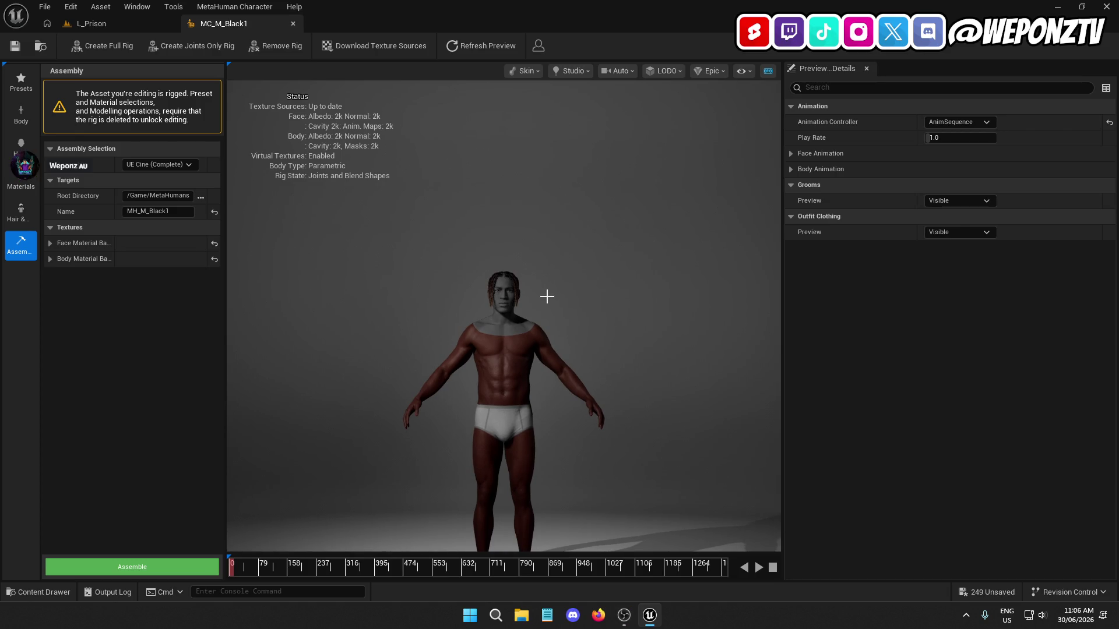
click(129, 22)
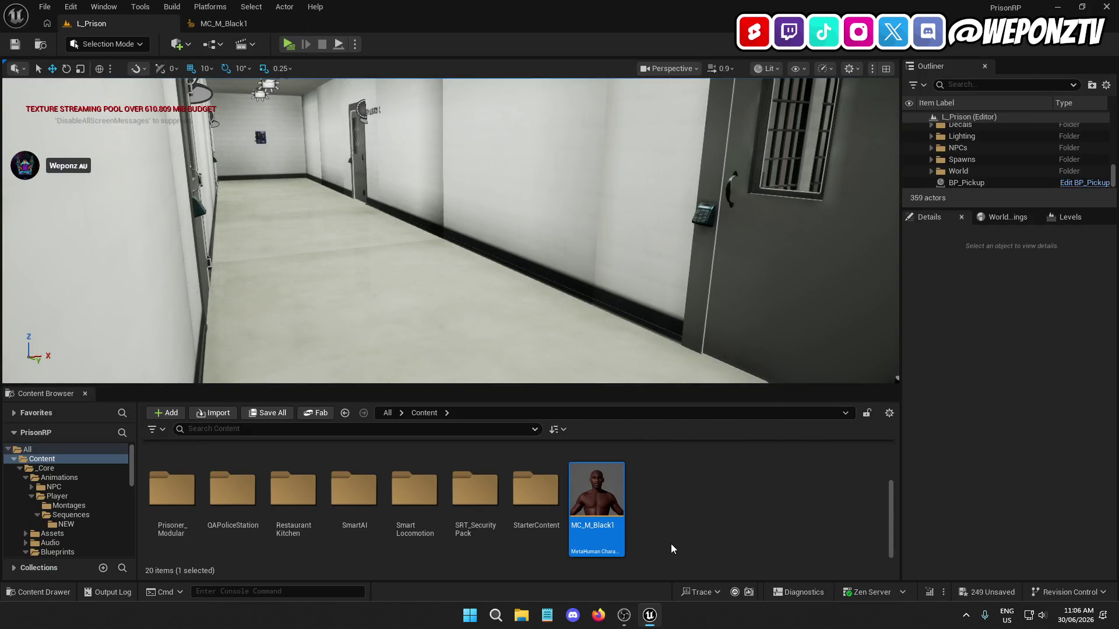
scroll(673, 549, up, 3)
drag(596, 551, 669, 466)
click(693, 488)
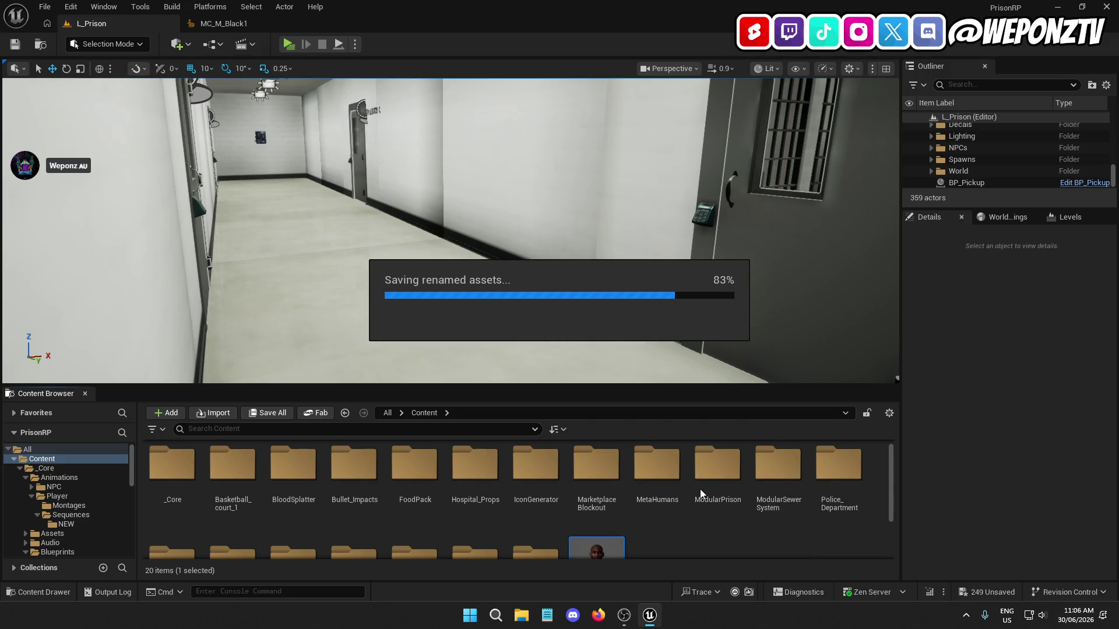
click(661, 471)
double_click(662, 471)
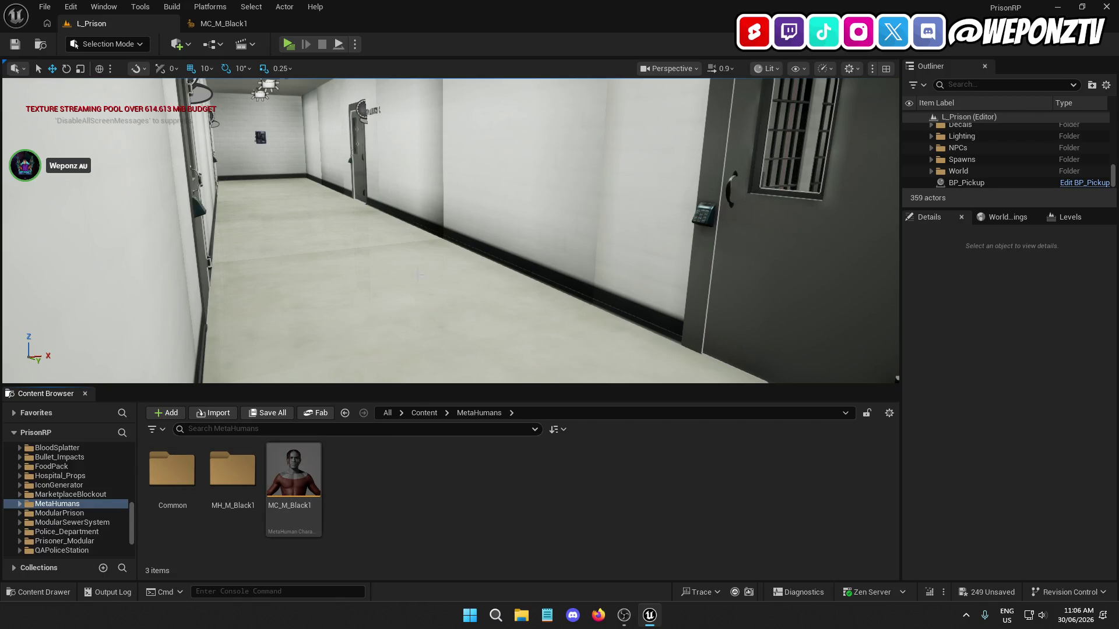
Look over the MC_M_Black1 character editor, then return to the L_Prison level editor
click(251, 26)
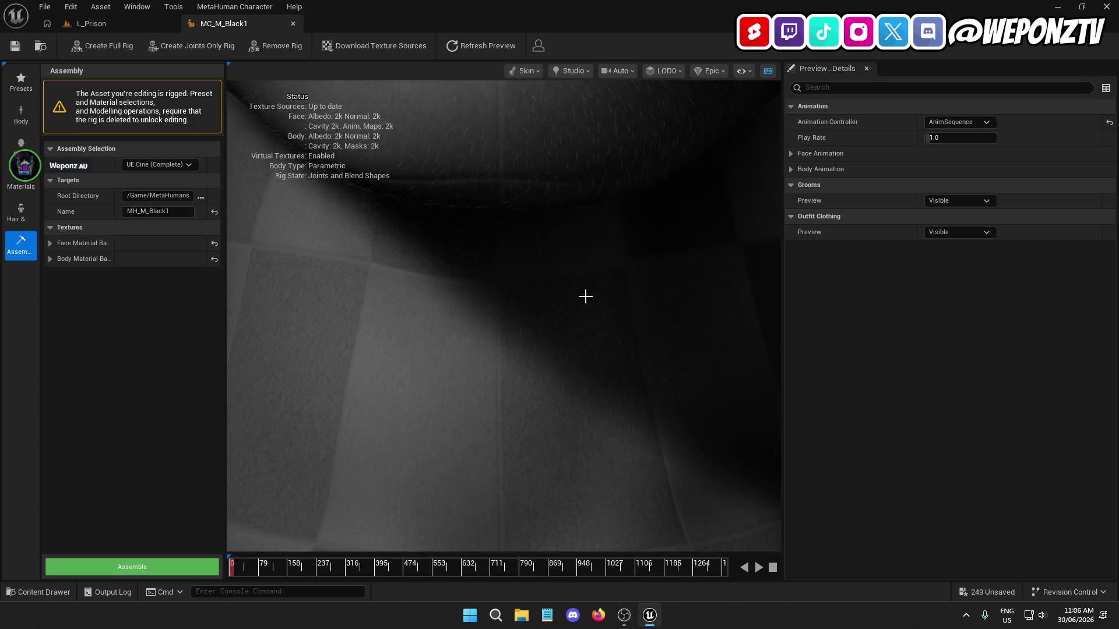
scroll(585, 297, down, 3)
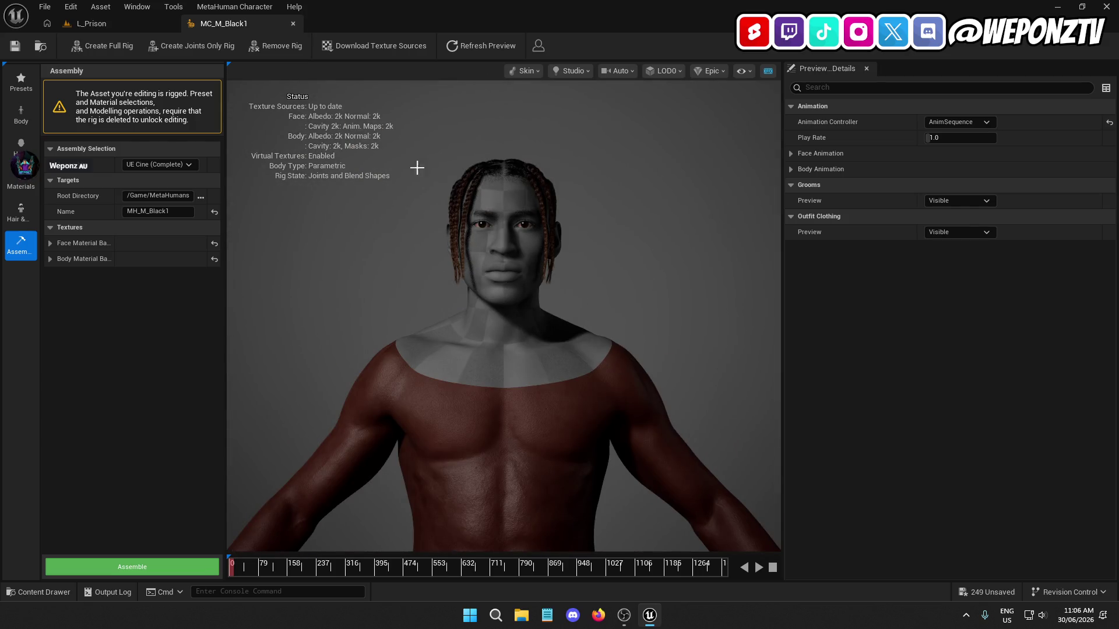
click(109, 24)
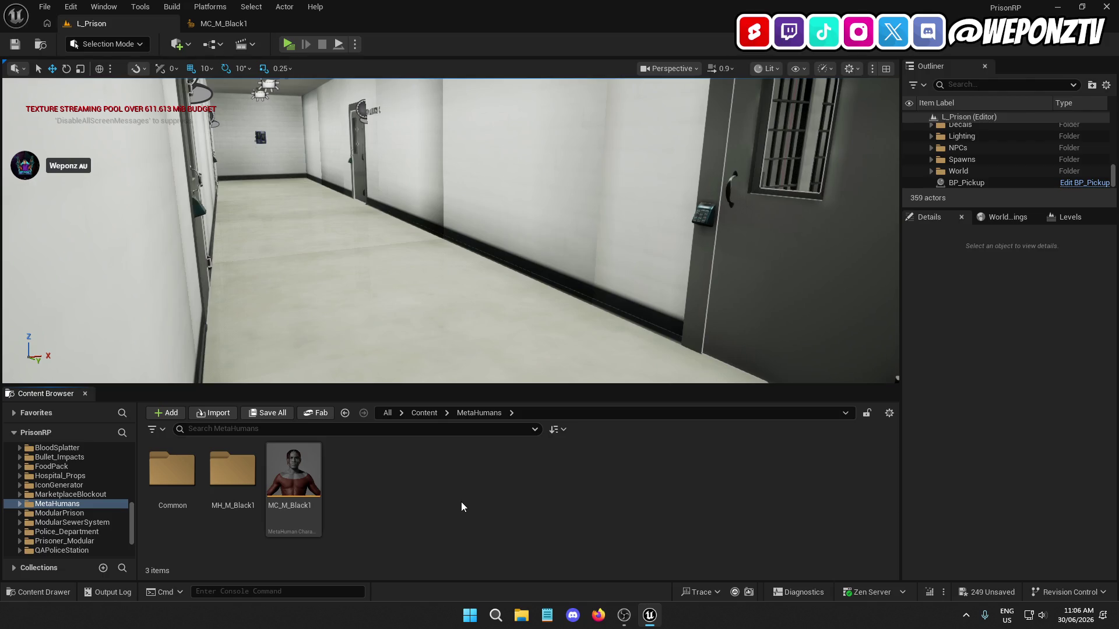
Move MC_M_Black1 into MH_M_Black1, close the editor saving all assets, and open UE5 Projects
drag(303, 474, 239, 471)
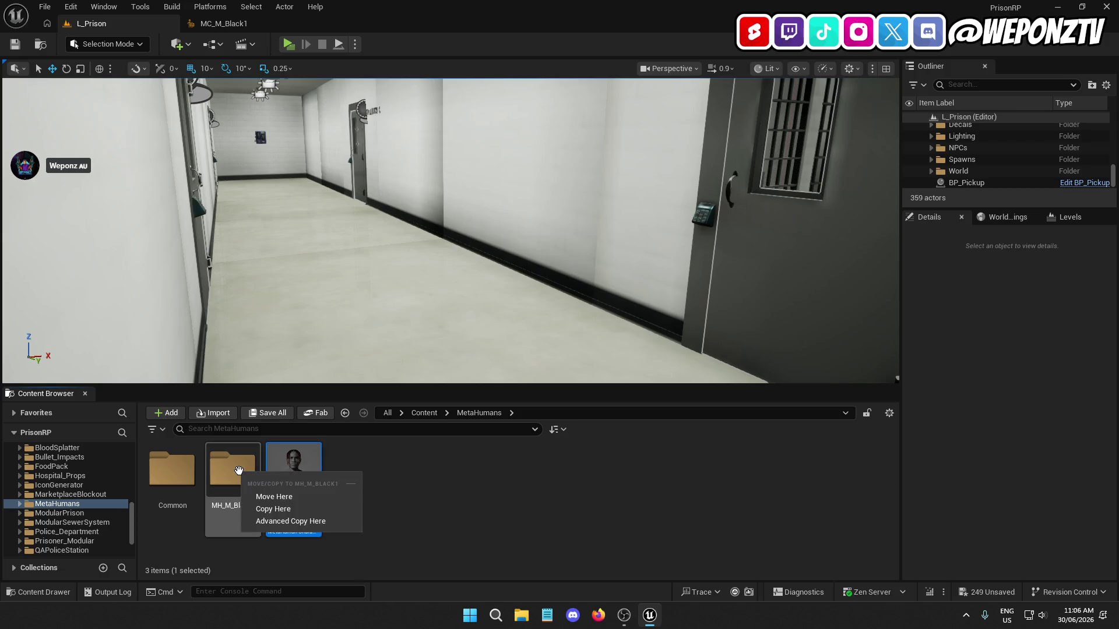
click(265, 496)
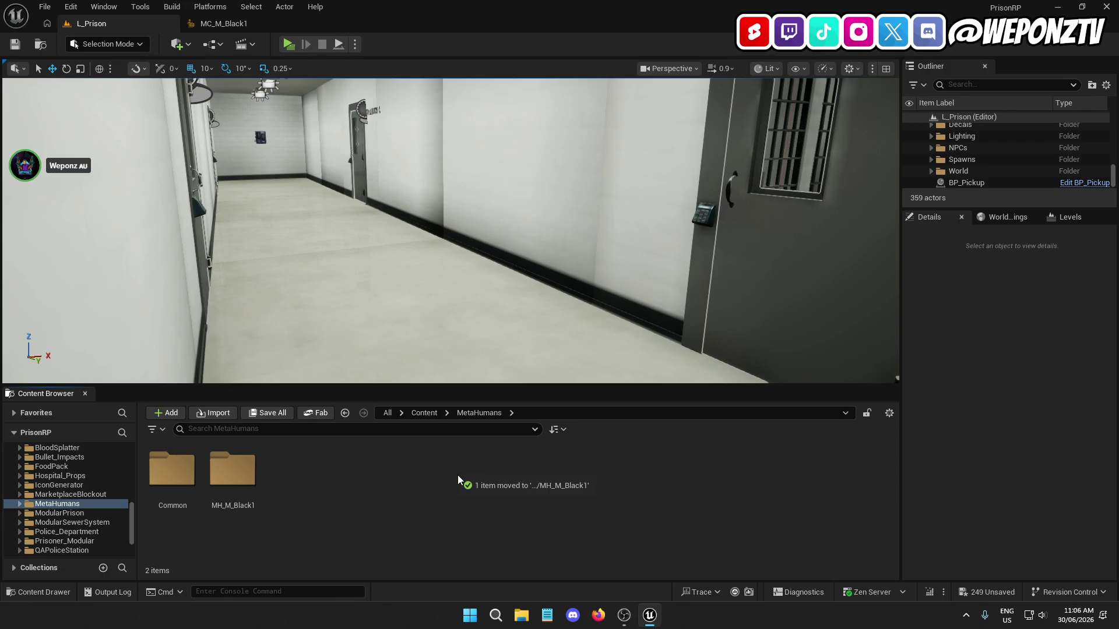
click(1105, 6)
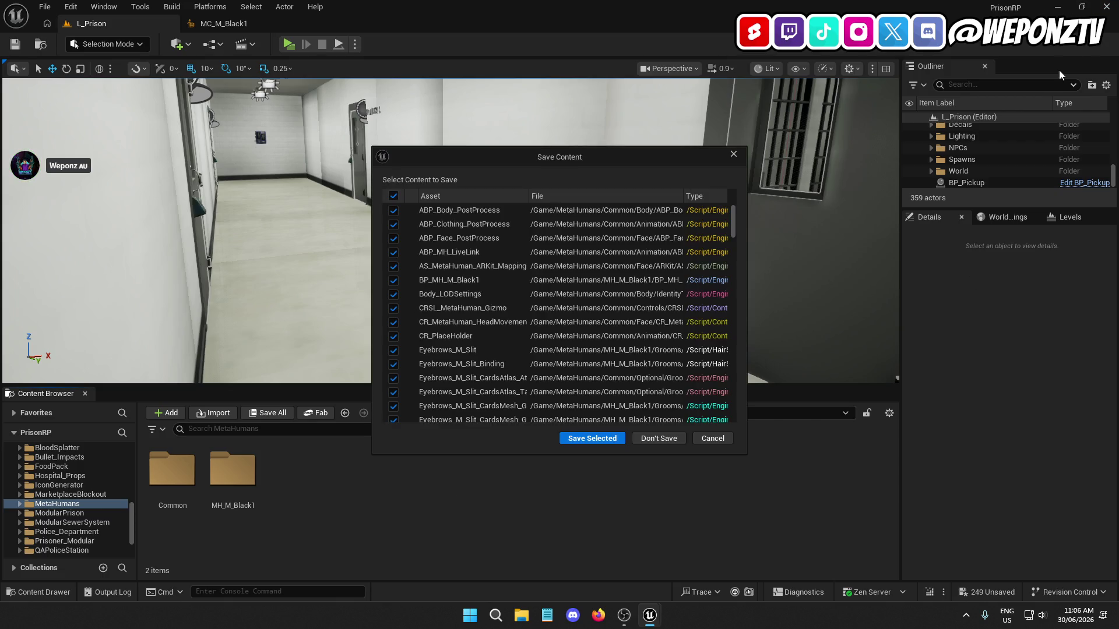
click(606, 439)
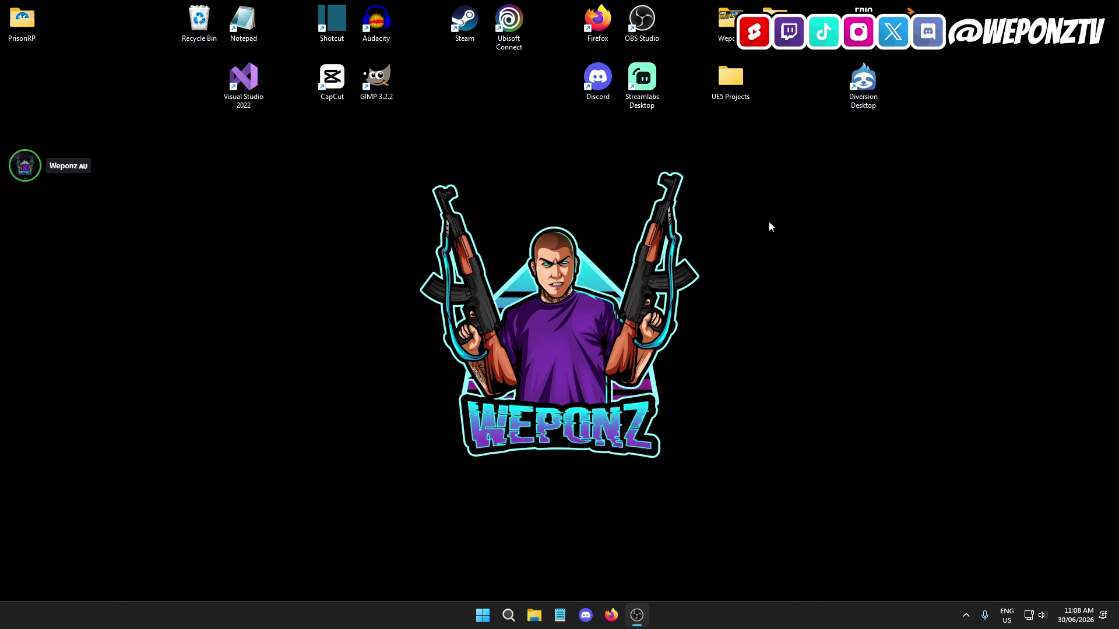
double_click(728, 82)
Archive the PrisonRP folder as PrisonRP.zip using WinRAR's Add to archive with ZIP format
right_click(401, 235)
mouse_move(554, 389)
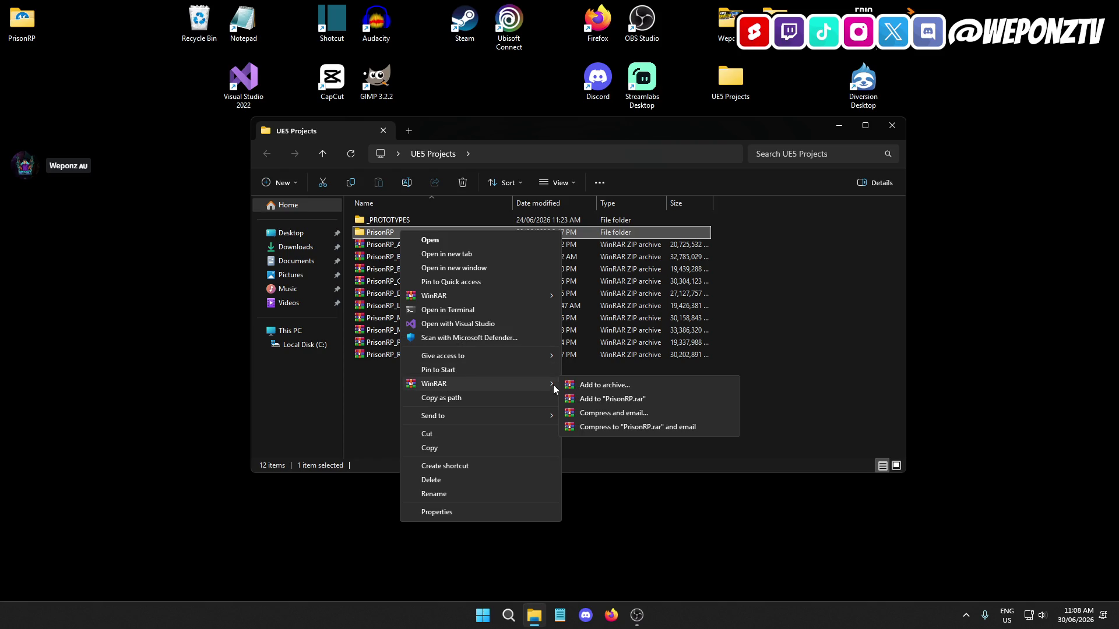
click(599, 385)
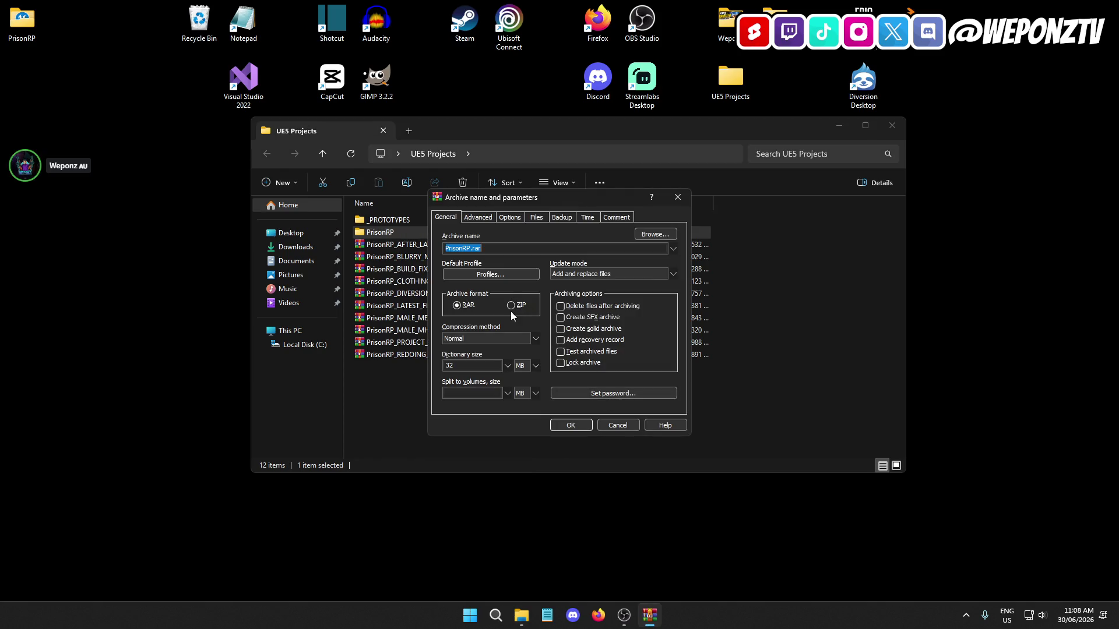
click(510, 306)
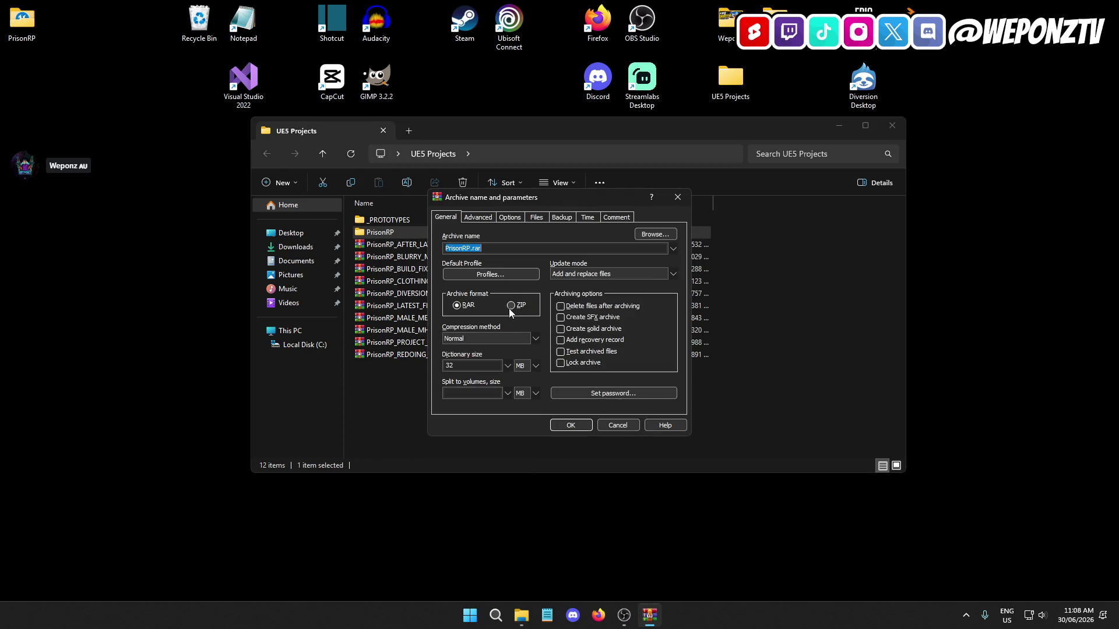
click(571, 426)
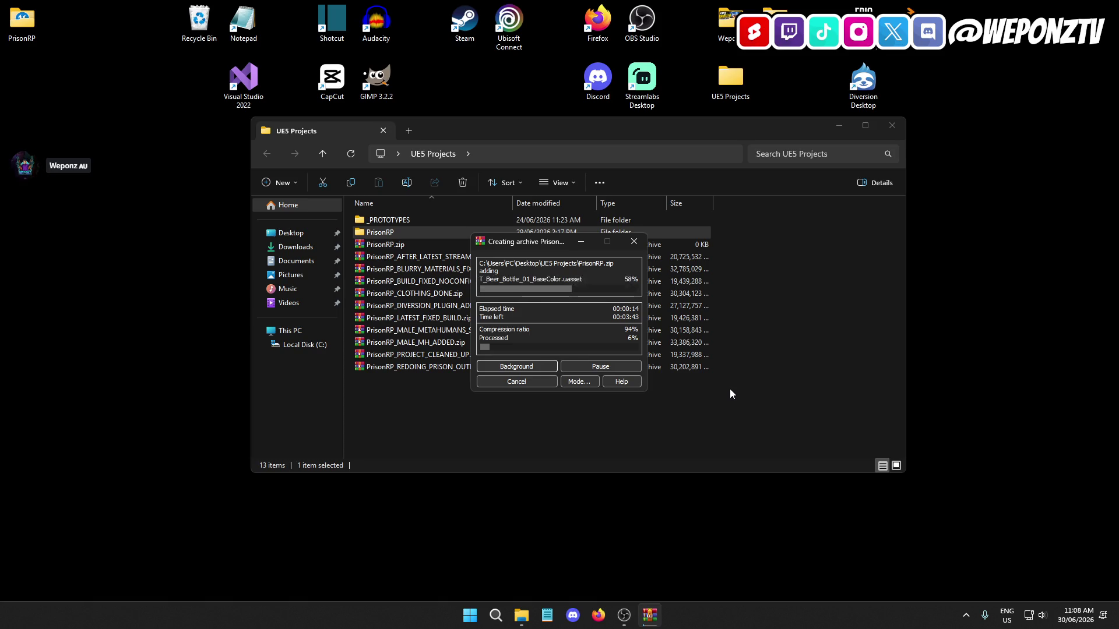
click(598, 615)
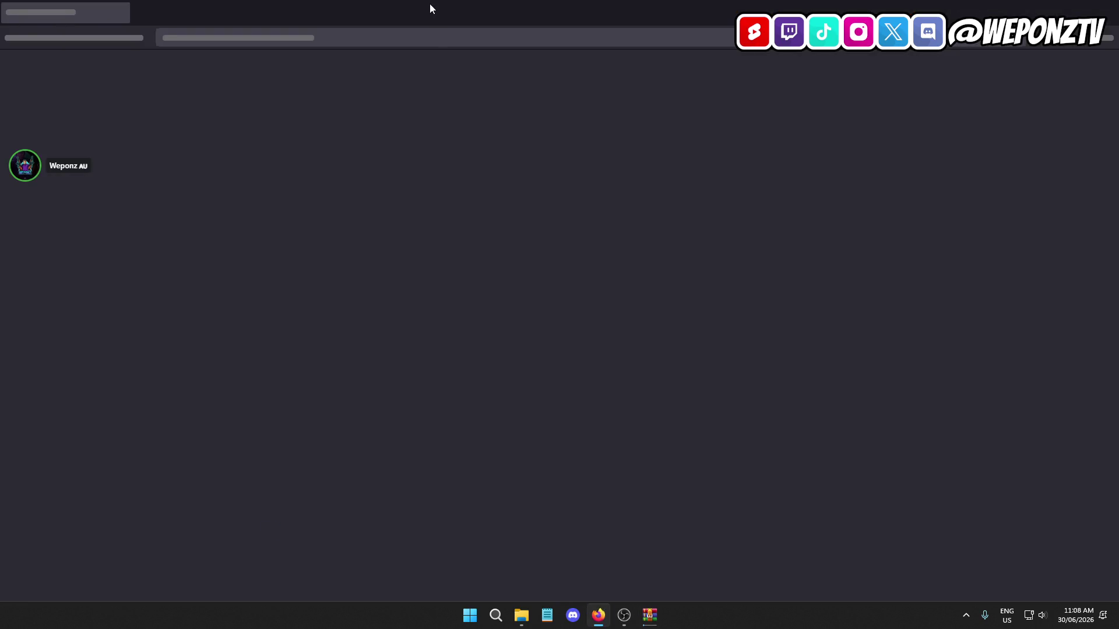
Maximize the Google results and expand the AI Overview blaming Virtual Textures and Substrate
key(super+Down)
key(super+Down)
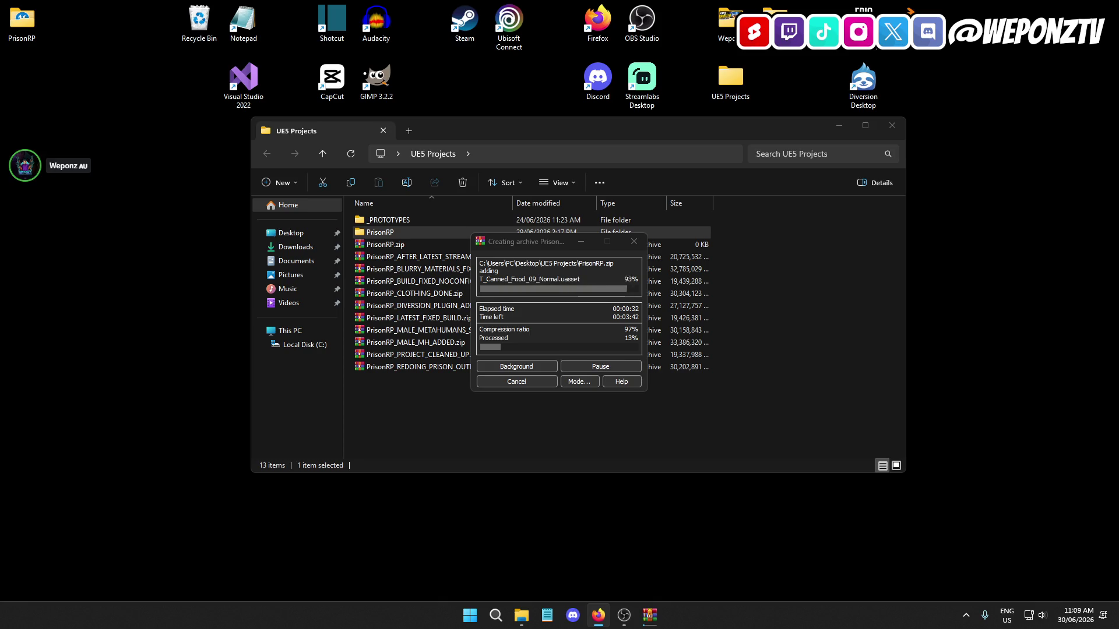
click(599, 615)
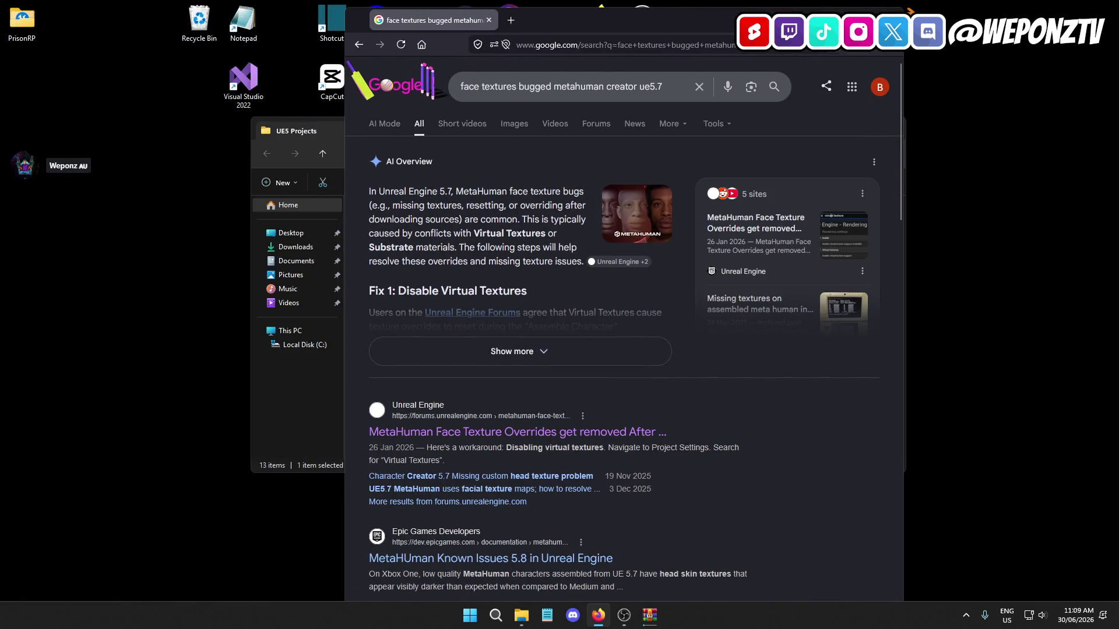
double_click(601, 20)
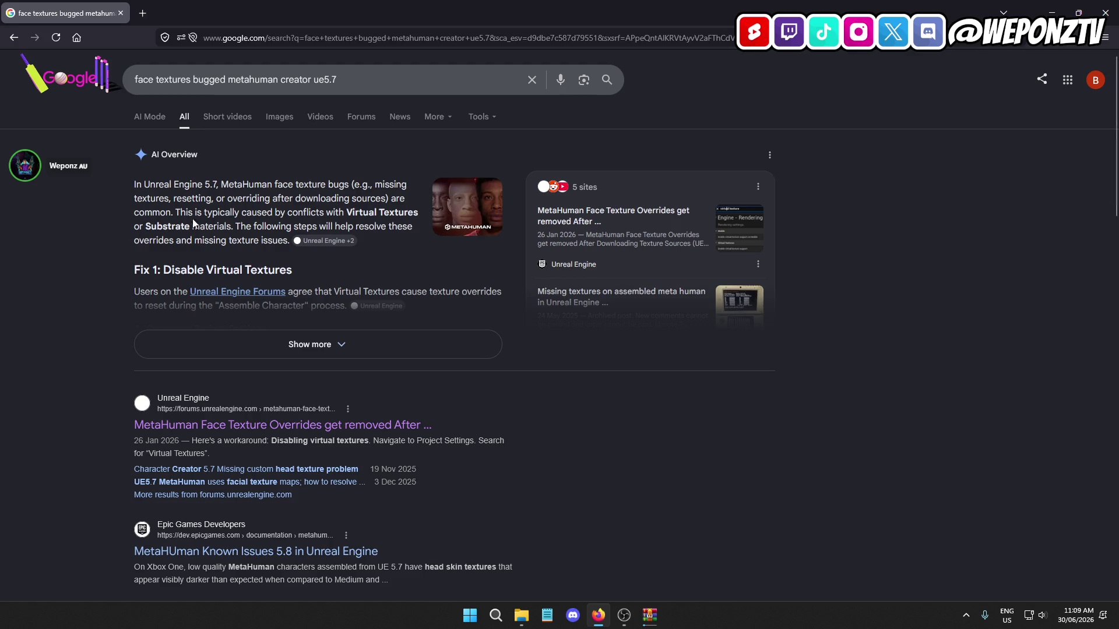
mouse_move(233, 226)
mouse_down()
mouse_move(176, 212)
mouse_move(174, 199)
mouse_move(178, 208)
mouse_up()
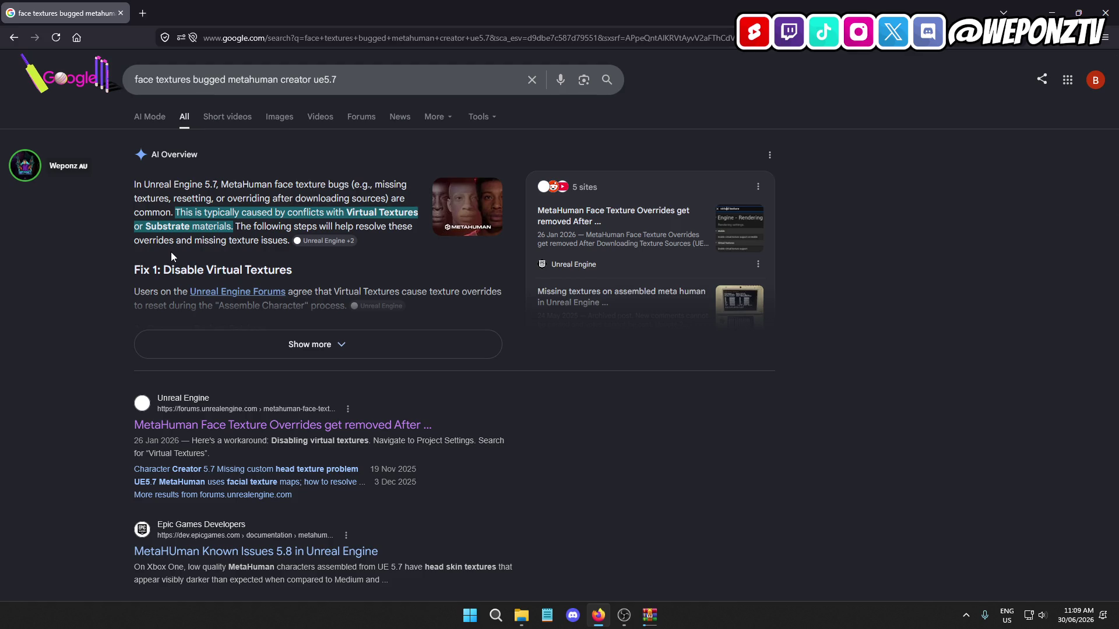
click(192, 345)
scroll(94, 280, down, 2)
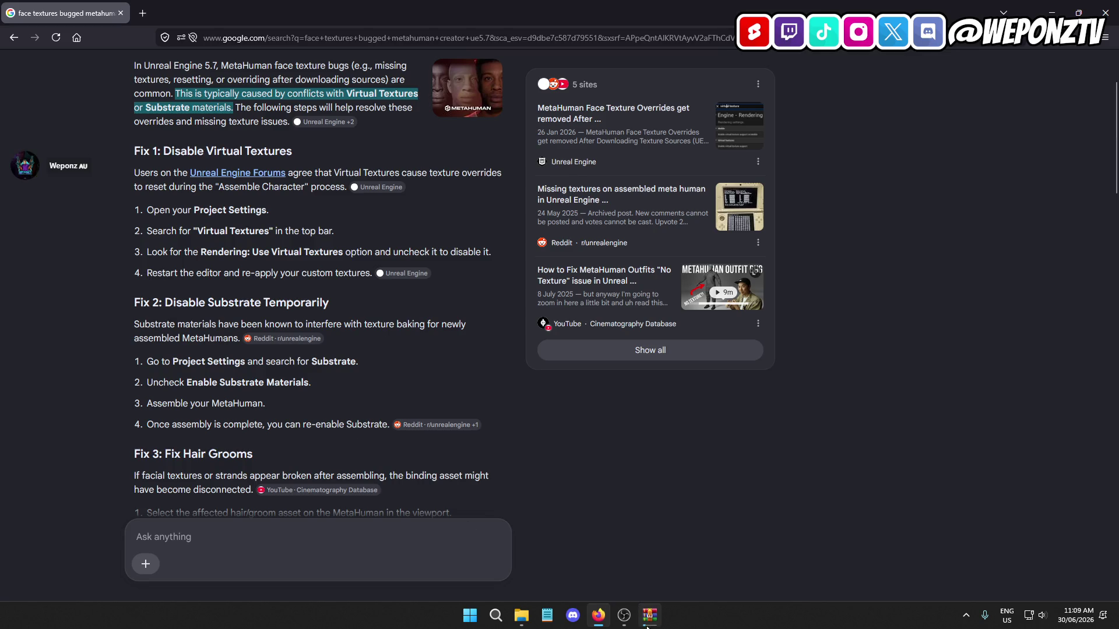
Highlight the fix to uncheck Enable Substrate Materials and check WinRAR's archiving progress
mouse_move(624, 614)
scroll(83, 230, down, 1)
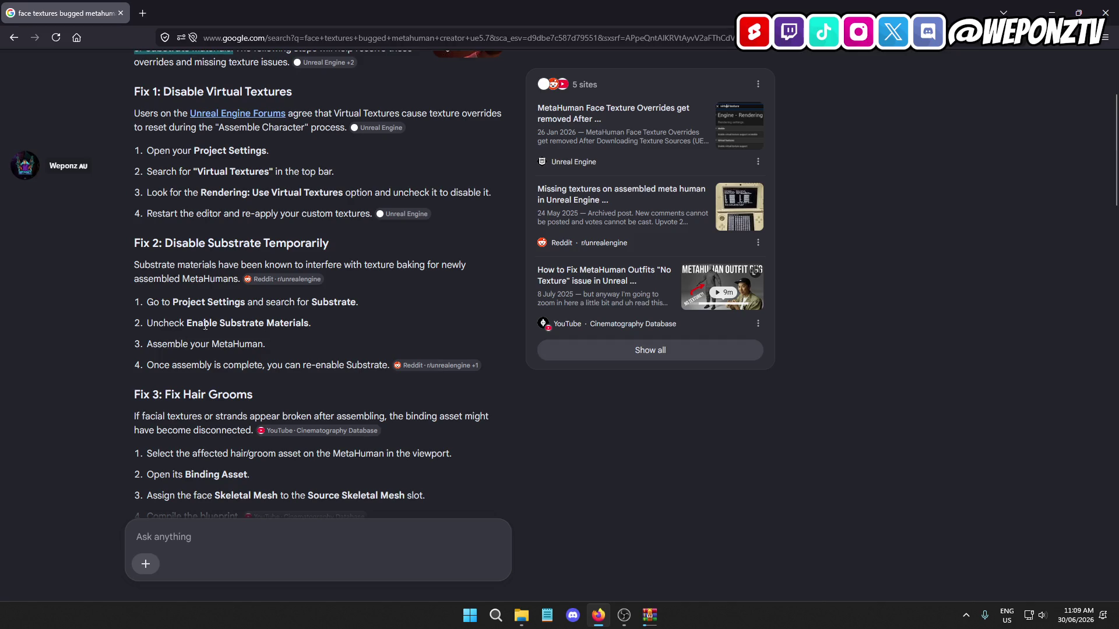
drag(321, 330, 132, 324)
scroll(99, 367, down, 3)
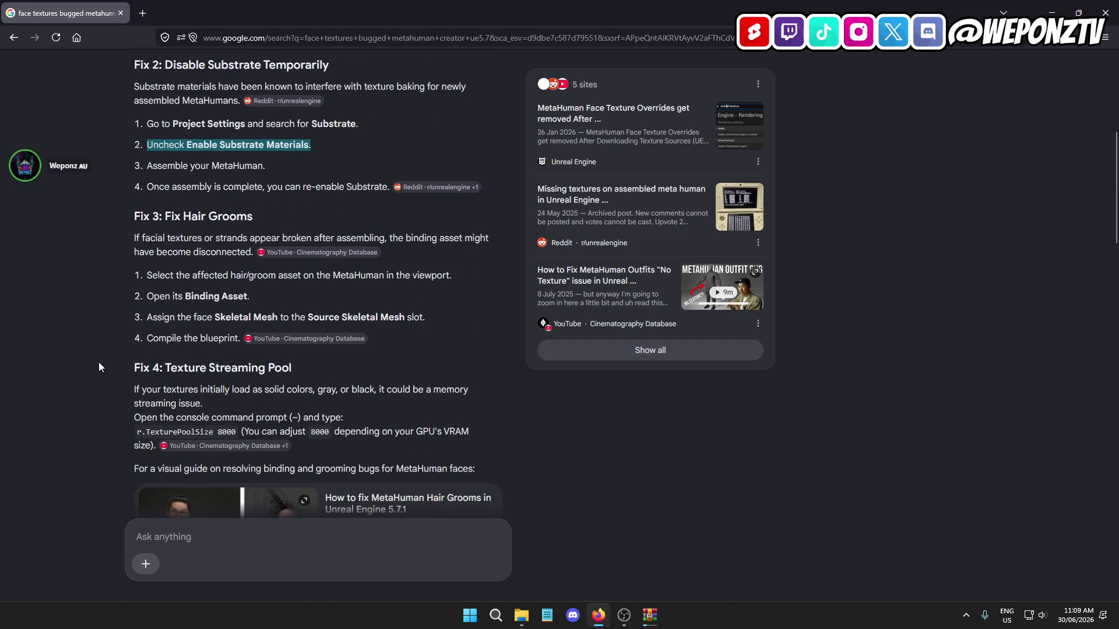
scroll(96, 349, down, 2)
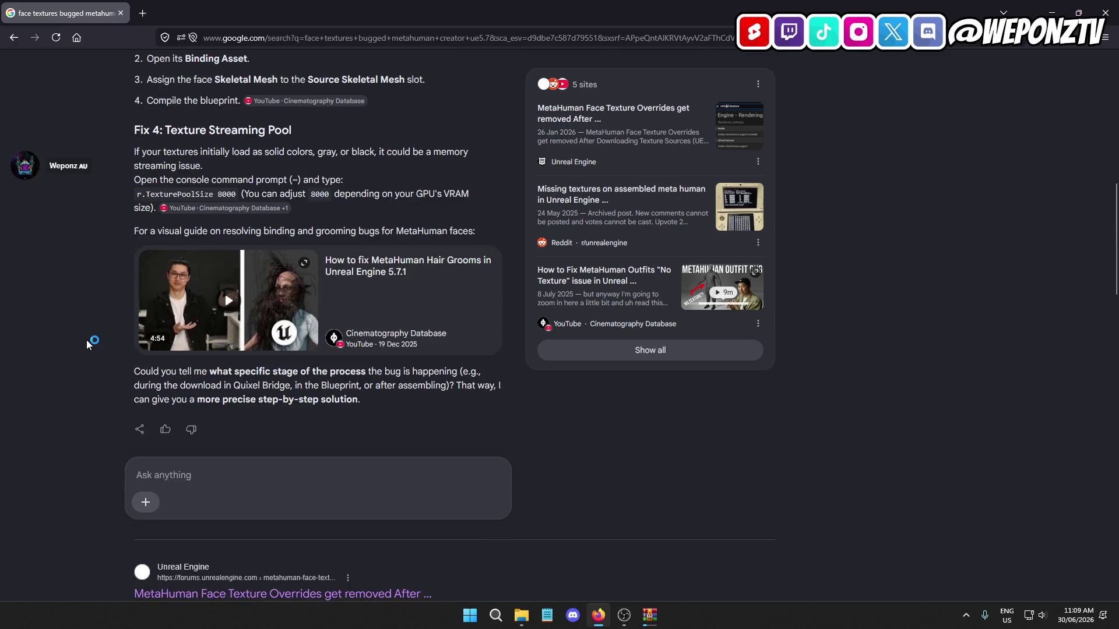
scroll(87, 341, up, 3)
scroll(96, 342, up, 5)
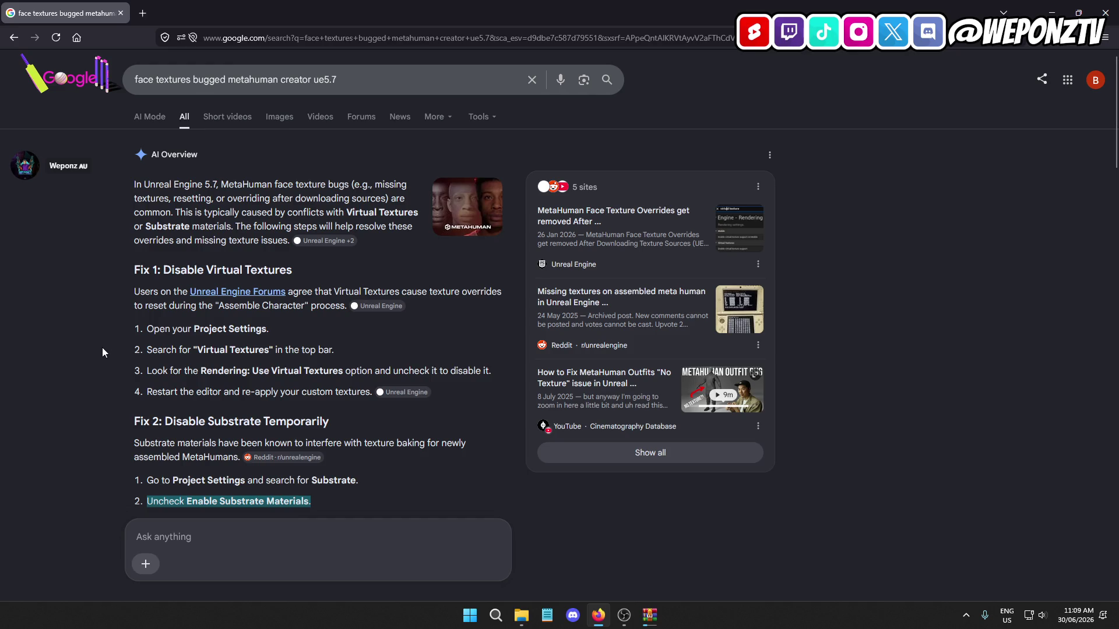
click(654, 625)
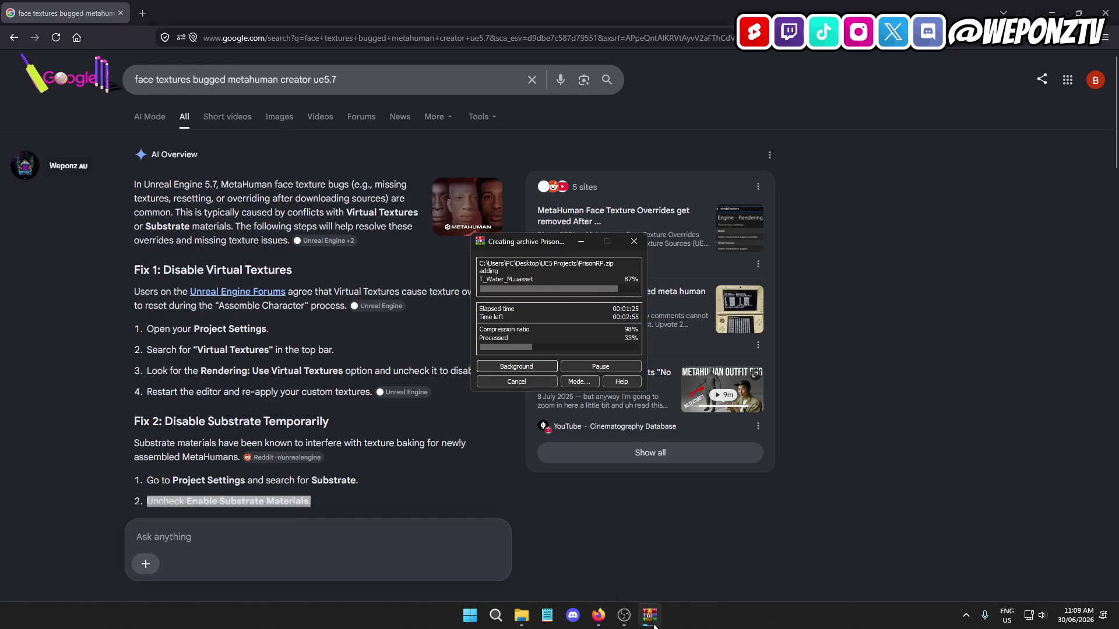
click(79, 291)
Open the 'How to fix MetaHuman Hair Grooms' video from Fix 4 in a new tab
scroll(81, 296, down, 10)
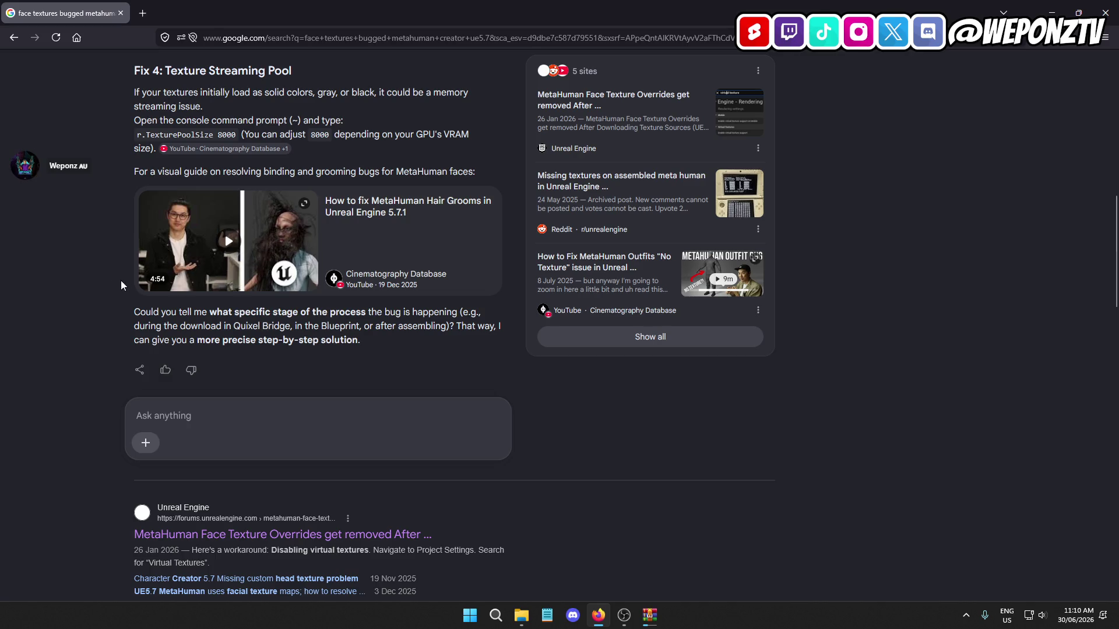
scroll(121, 281, down, 5)
scroll(101, 277, down, 2)
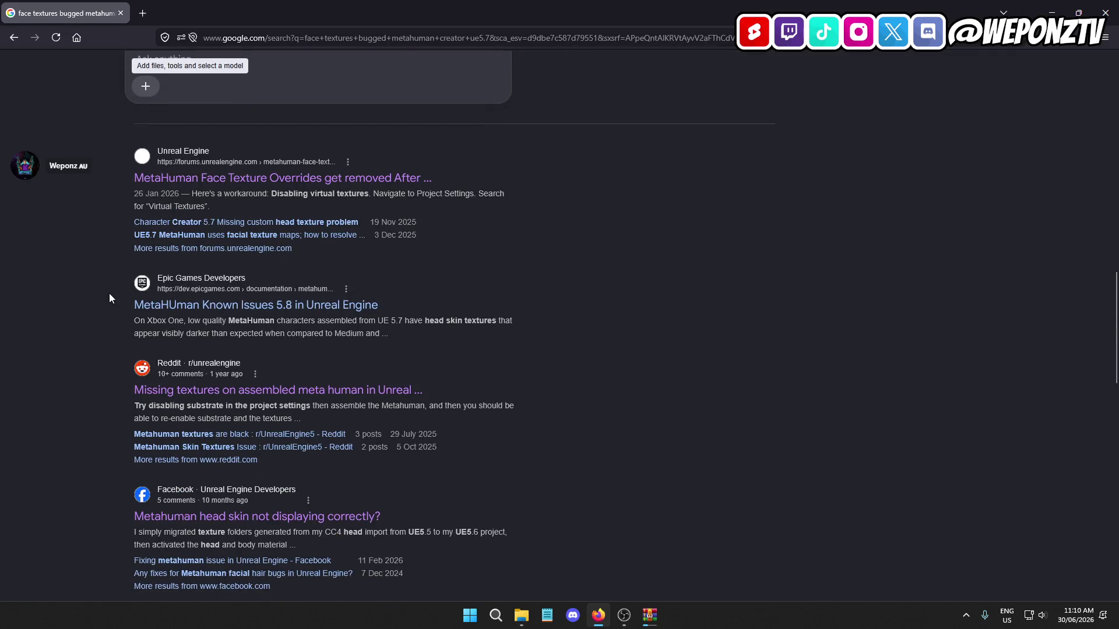
scroll(110, 298, up, 5)
right_click(270, 247)
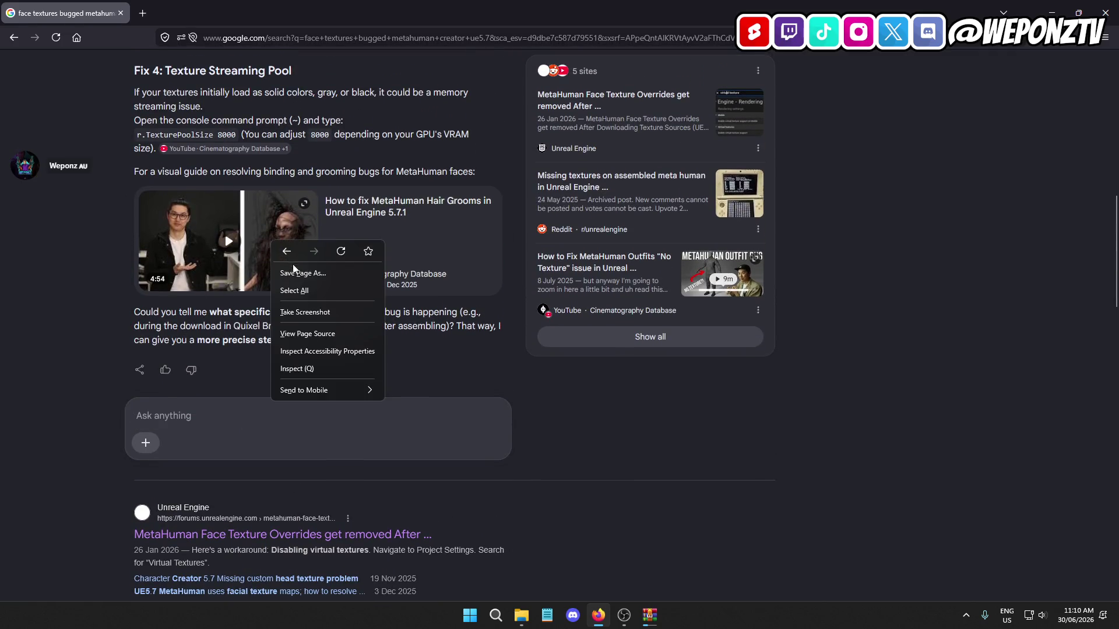
click(308, 260)
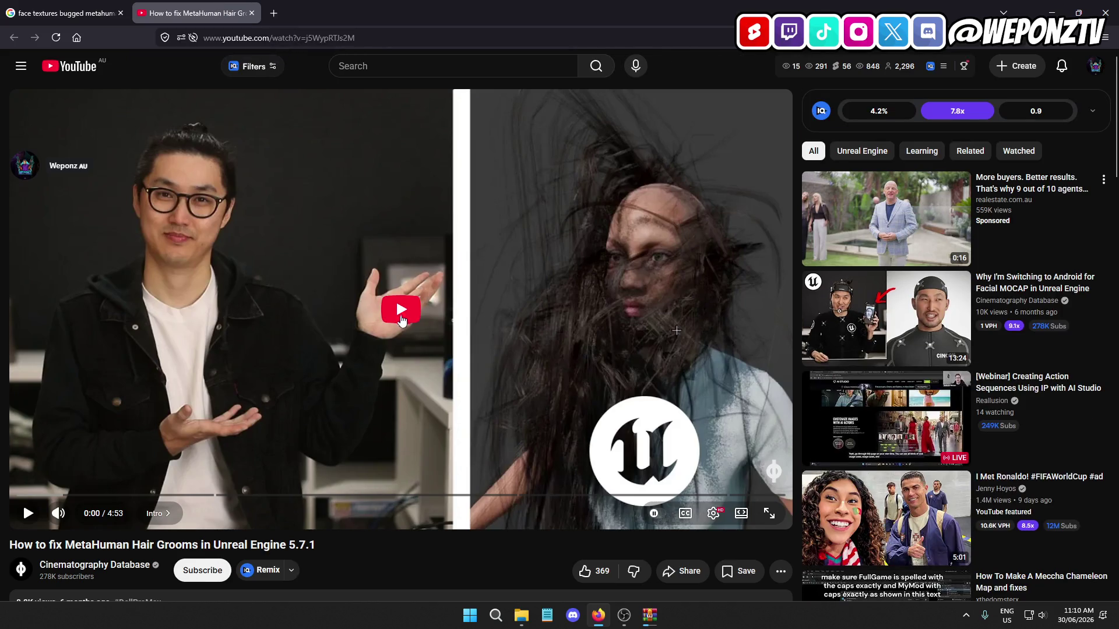
Play the hair grooms tutorial, subscribe to its channel, and pause at the groom binding settings
click(397, 318)
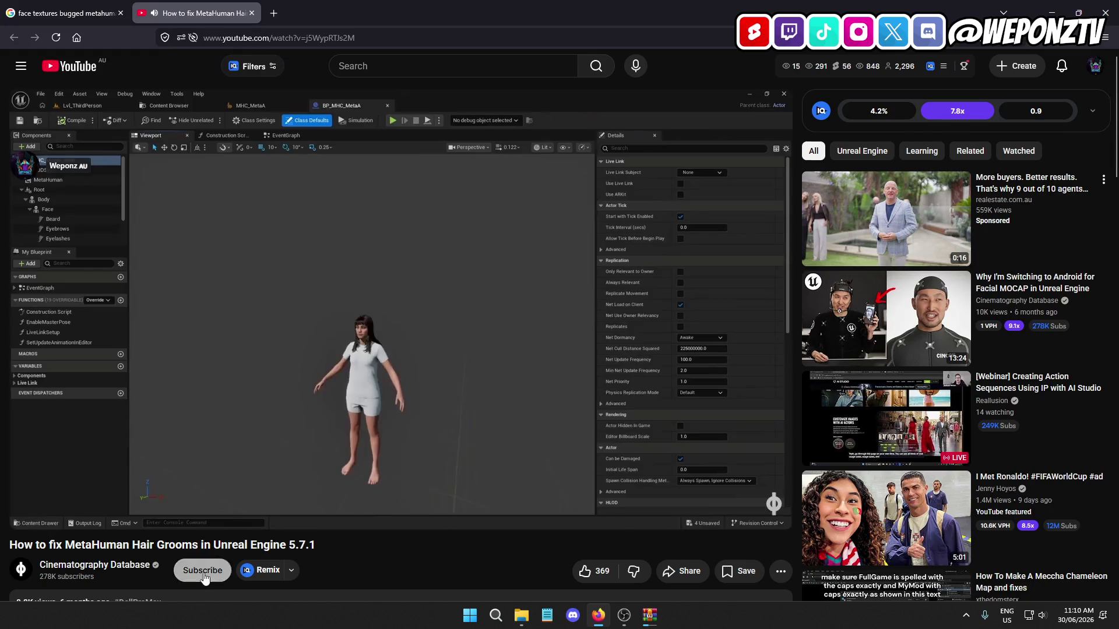
click(202, 570)
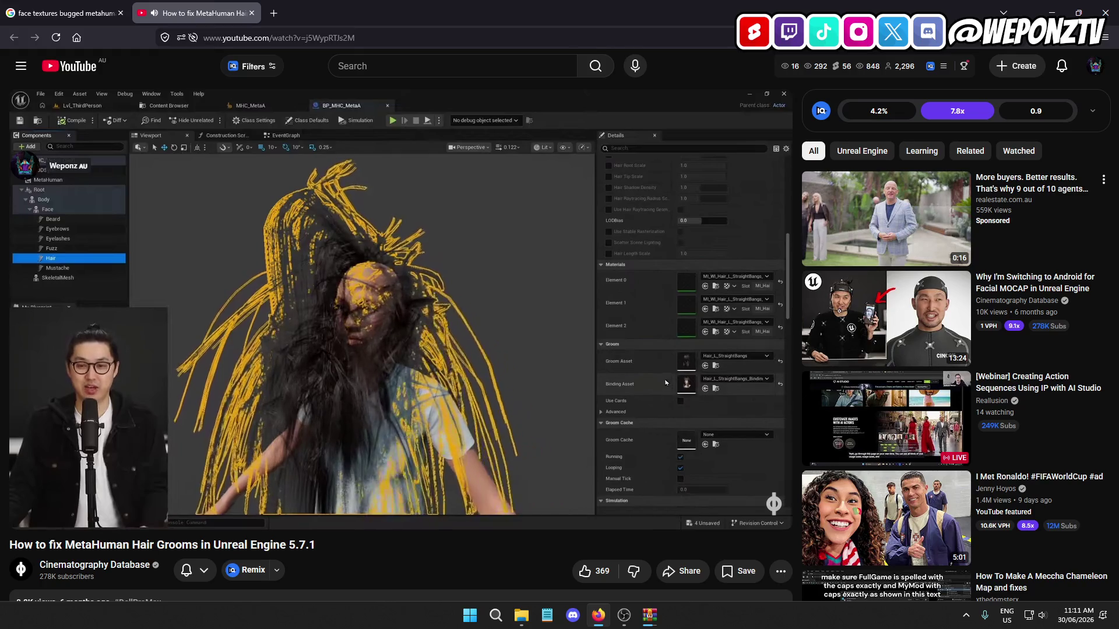
click(395, 261)
click(395, 262)
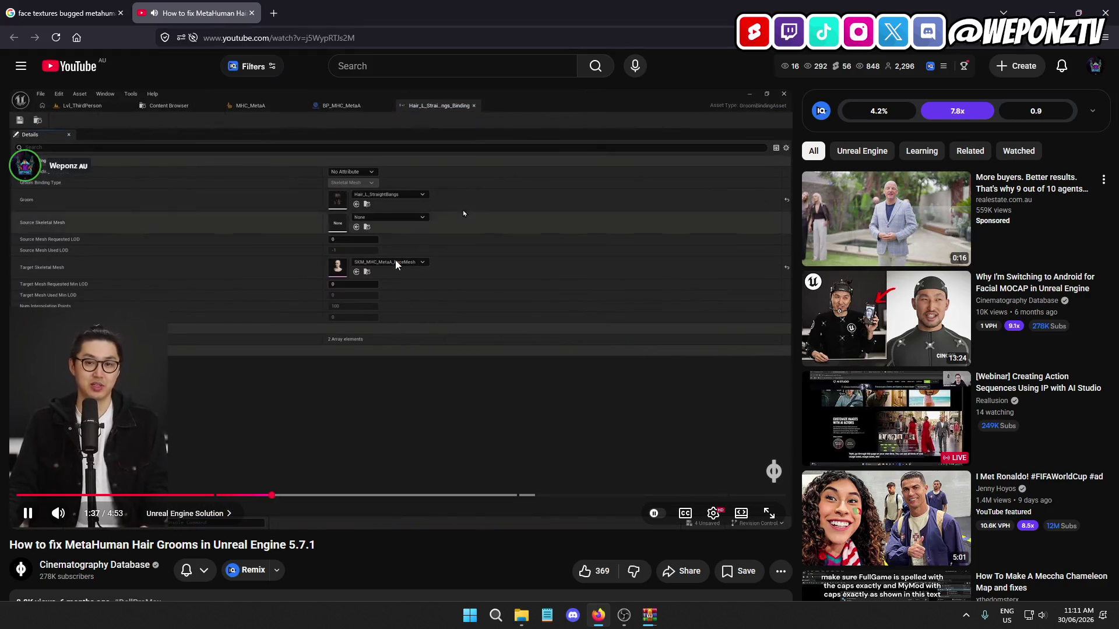
click(354, 300)
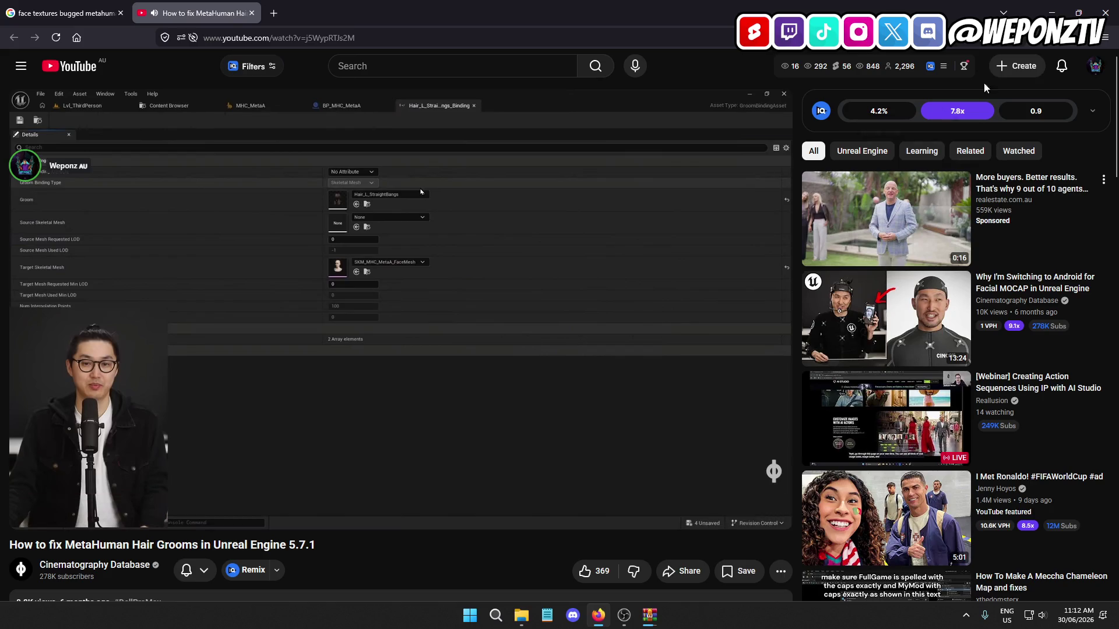
Open your own YouTube channel from the account menu in a new tab and switch to it
right_click(1096, 66)
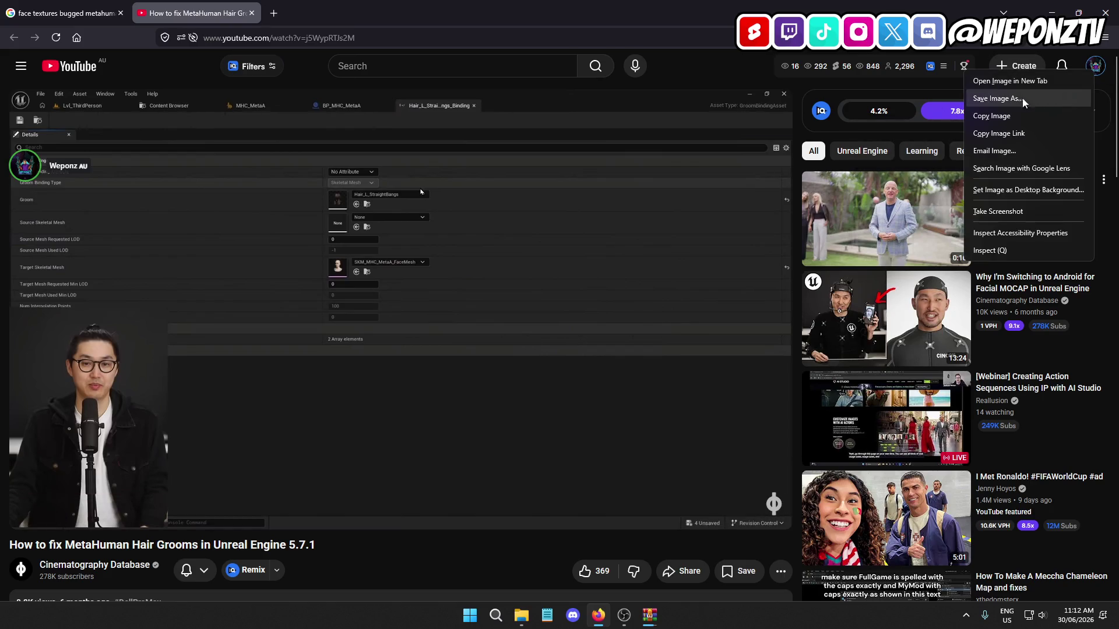
key(Escape)
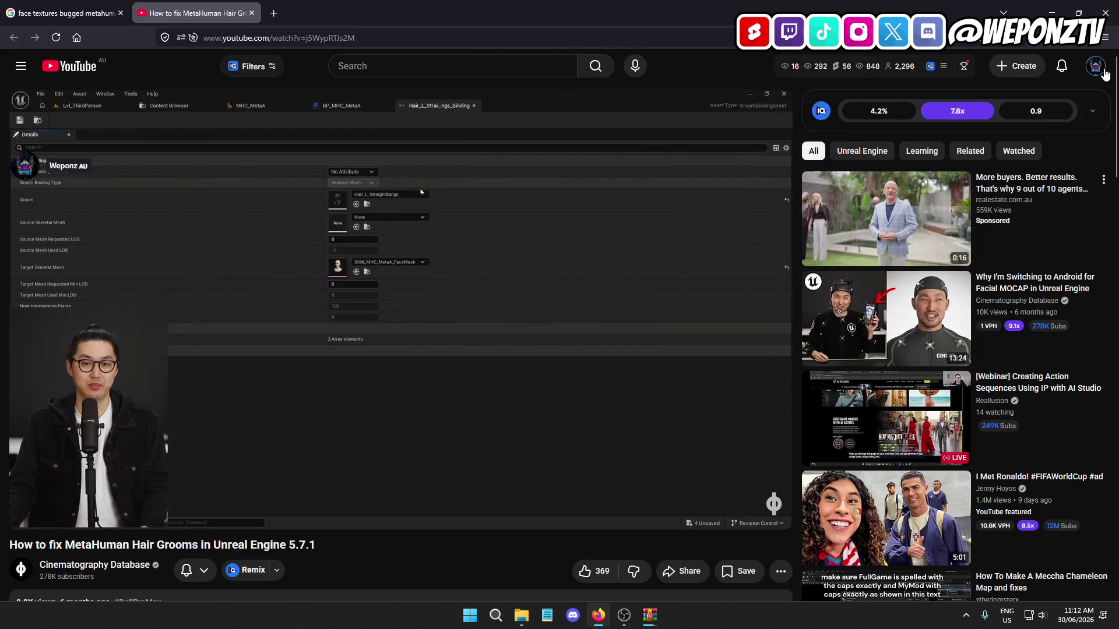
click(1095, 66)
right_click(1024, 127)
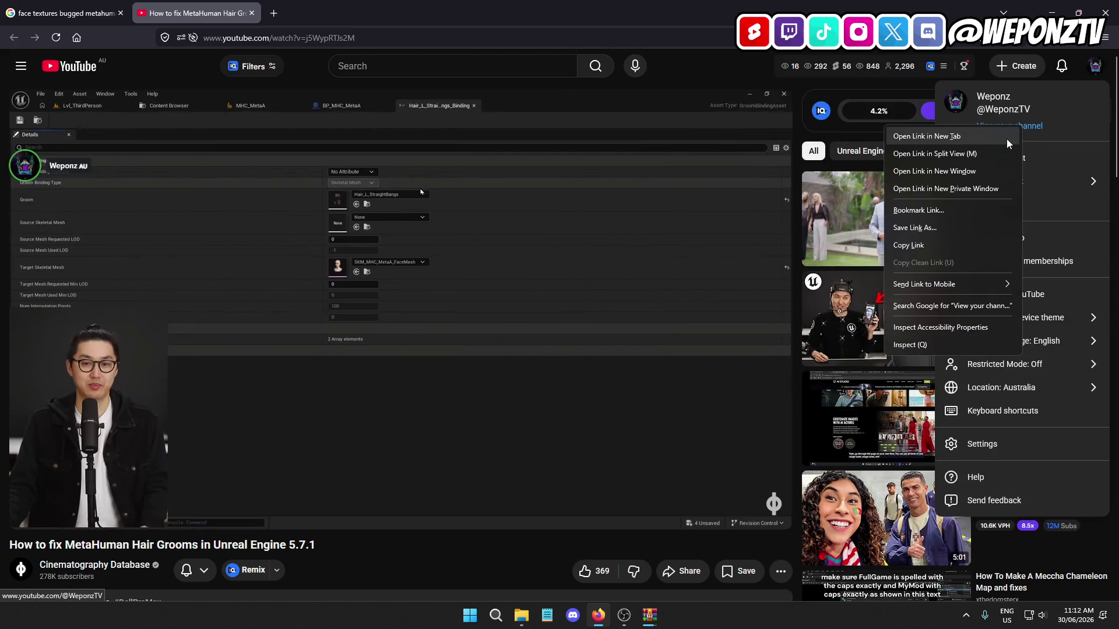
click(1006, 137)
click(313, 23)
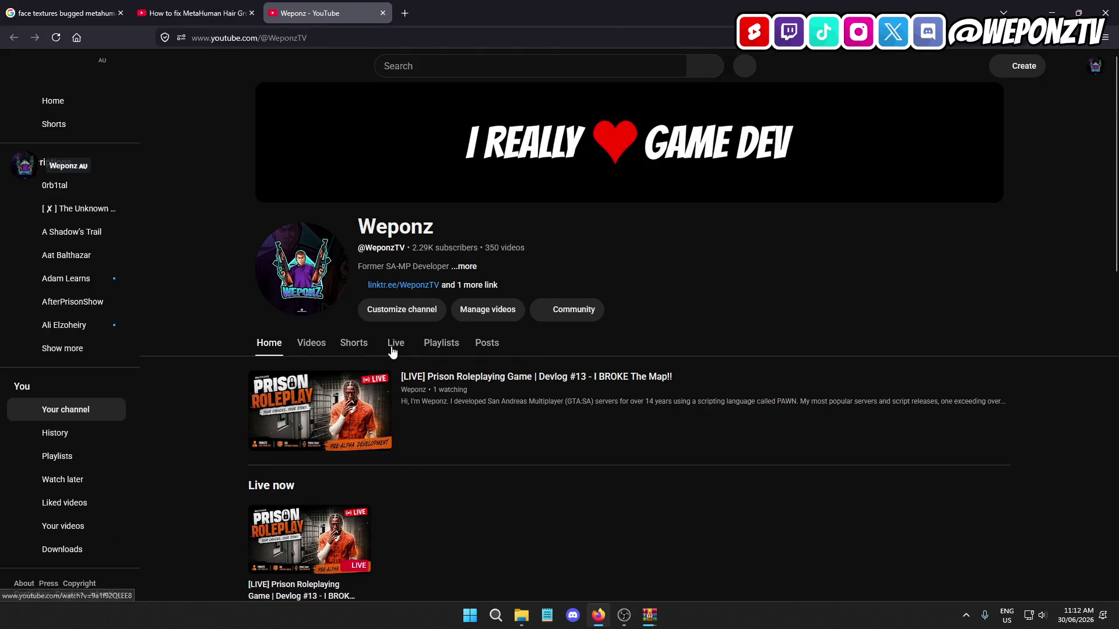
Show the channel's Shorts, scroll to the bottom, and play 'That's NOT Meant To Happen!!'
click(361, 379)
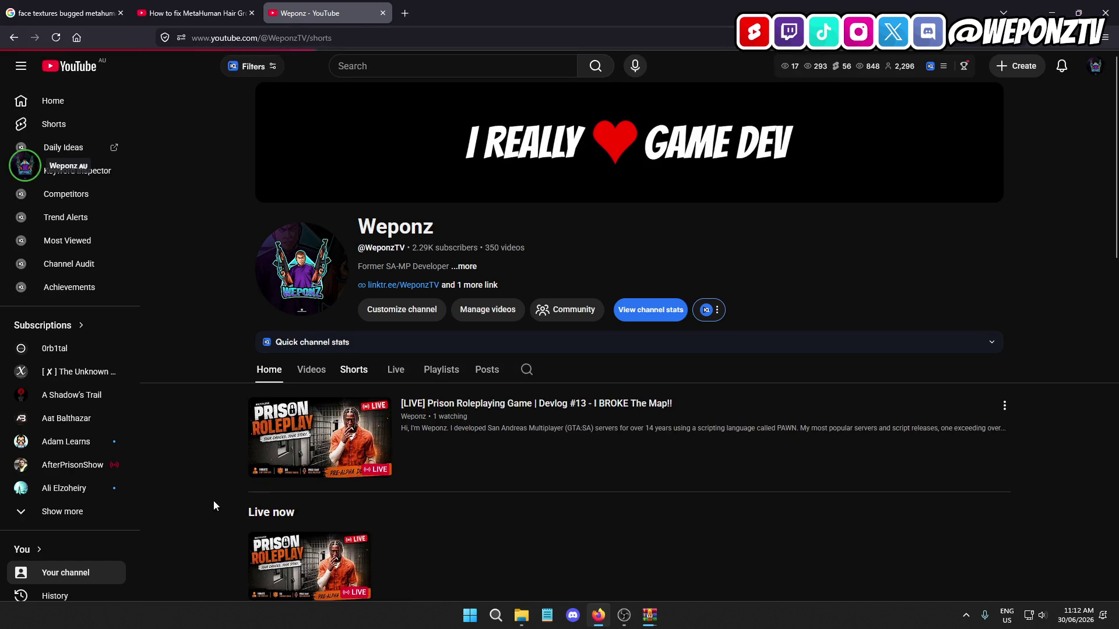
scroll(222, 403, down, 10)
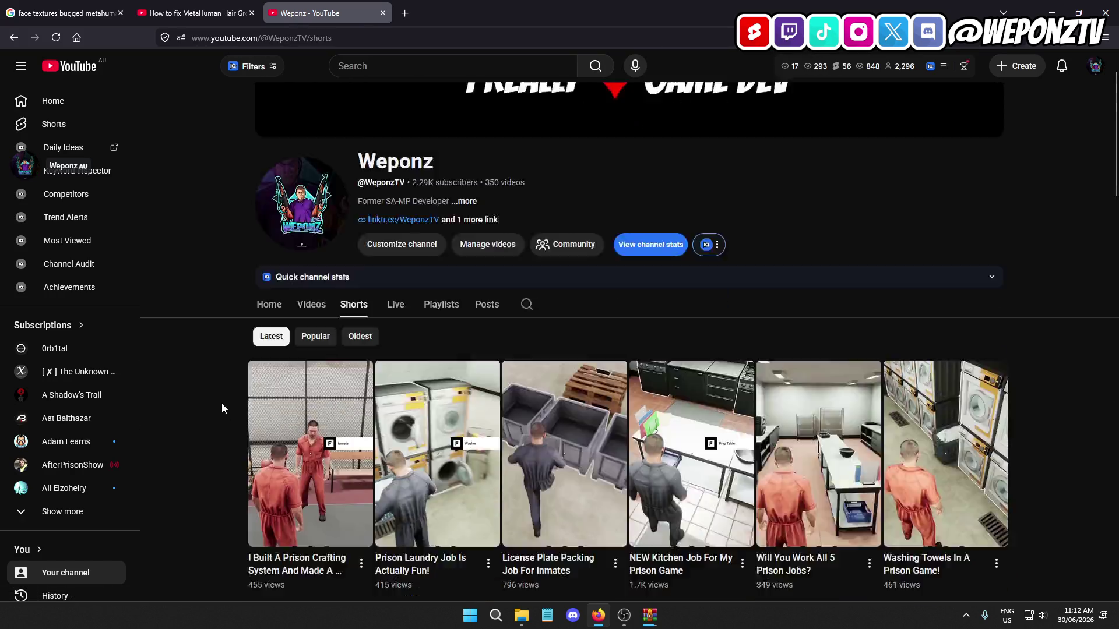
scroll(221, 403, down, 10)
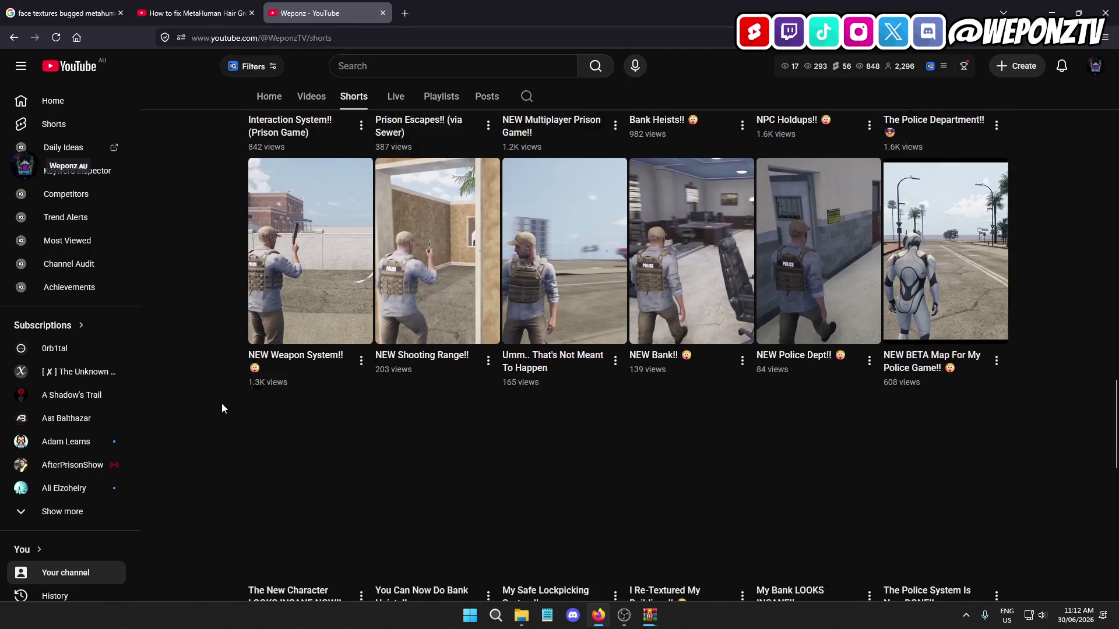
scroll(221, 404, down, 6)
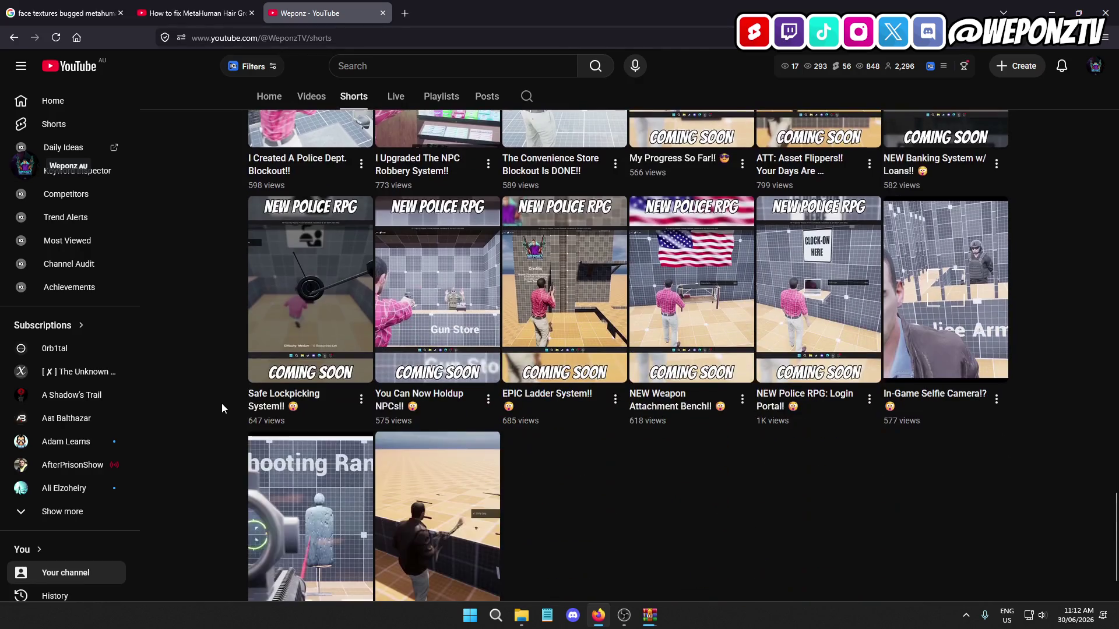
scroll(221, 403, up, 4)
scroll(222, 403, down, 4)
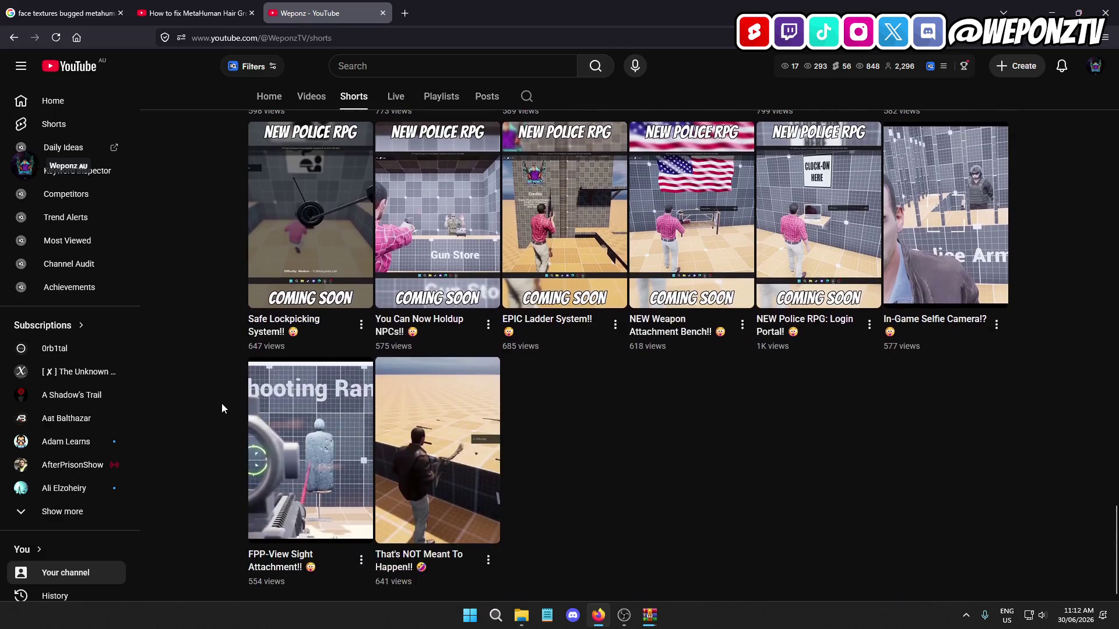
click(455, 480)
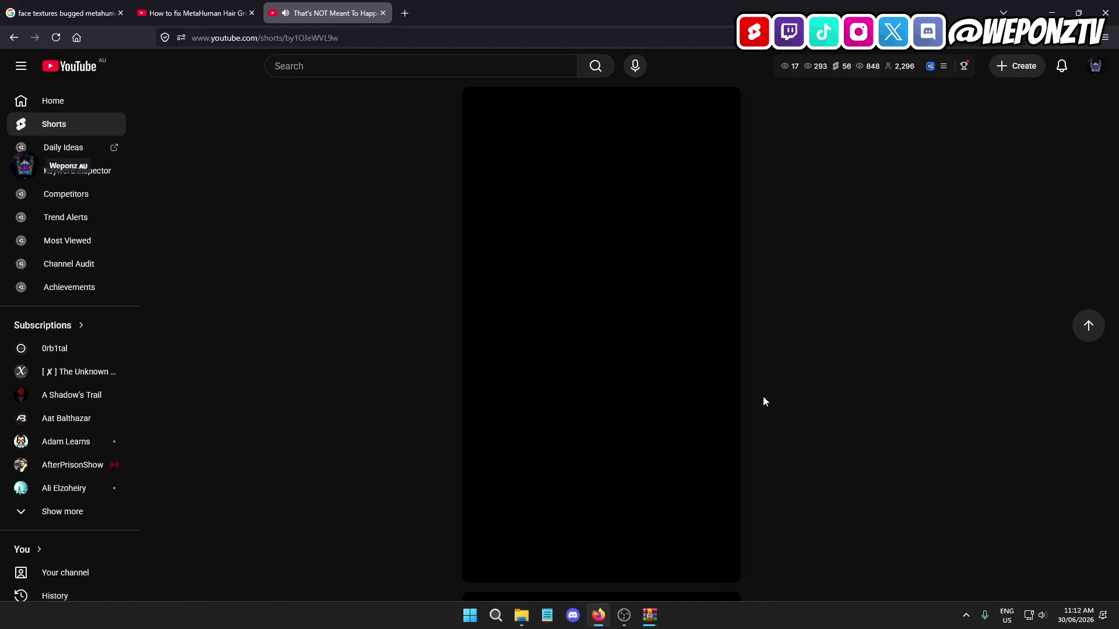
Reload and watch the Short, then close its tab and resume the hair grooms tutorial
click(55, 38)
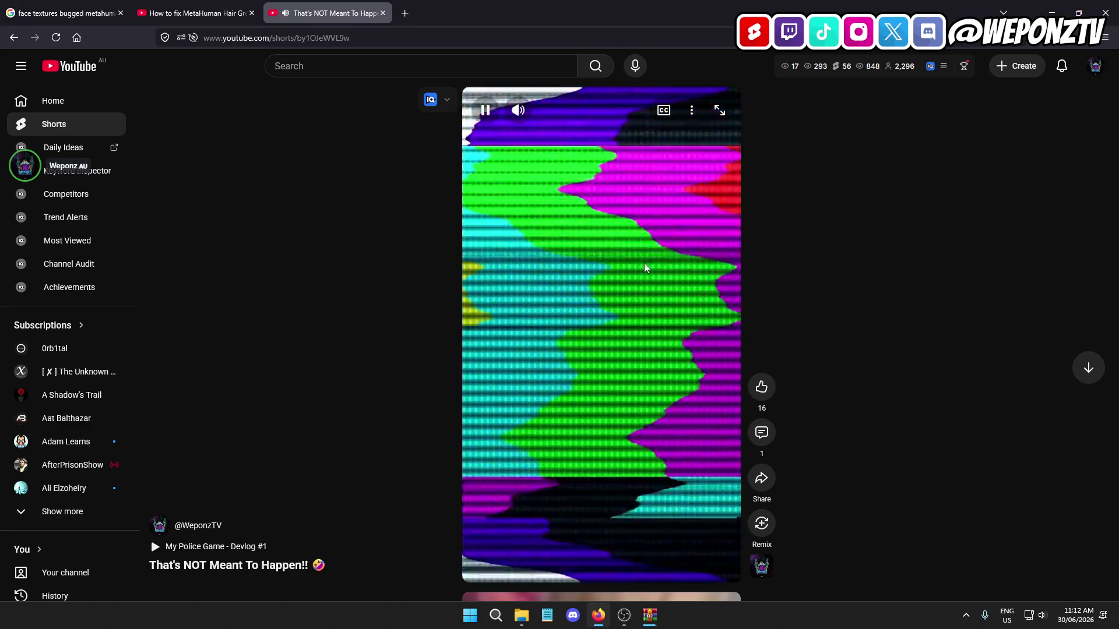
click(383, 13)
click(380, 354)
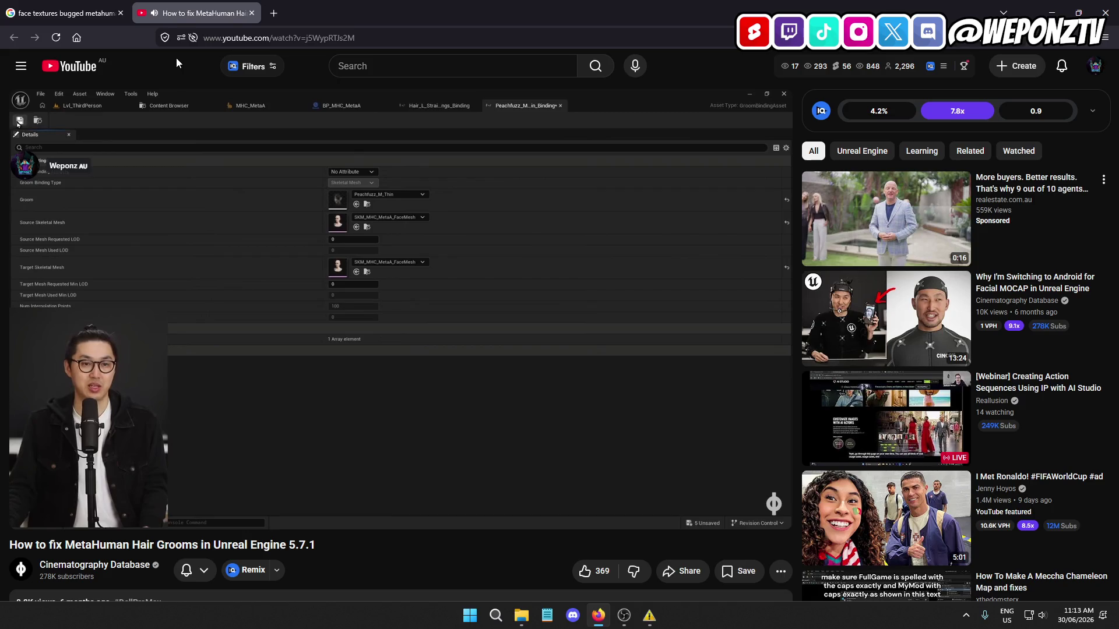
Watch the tutorial to 3:09, pause it there, and go to the YouTube home page
click(379, 272)
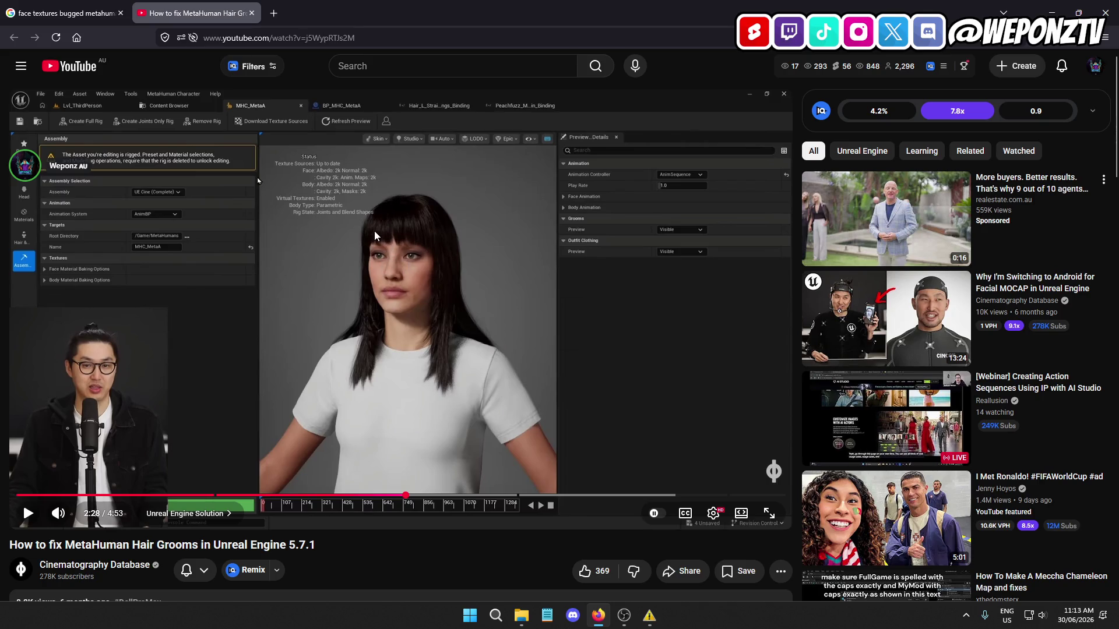
click(312, 294)
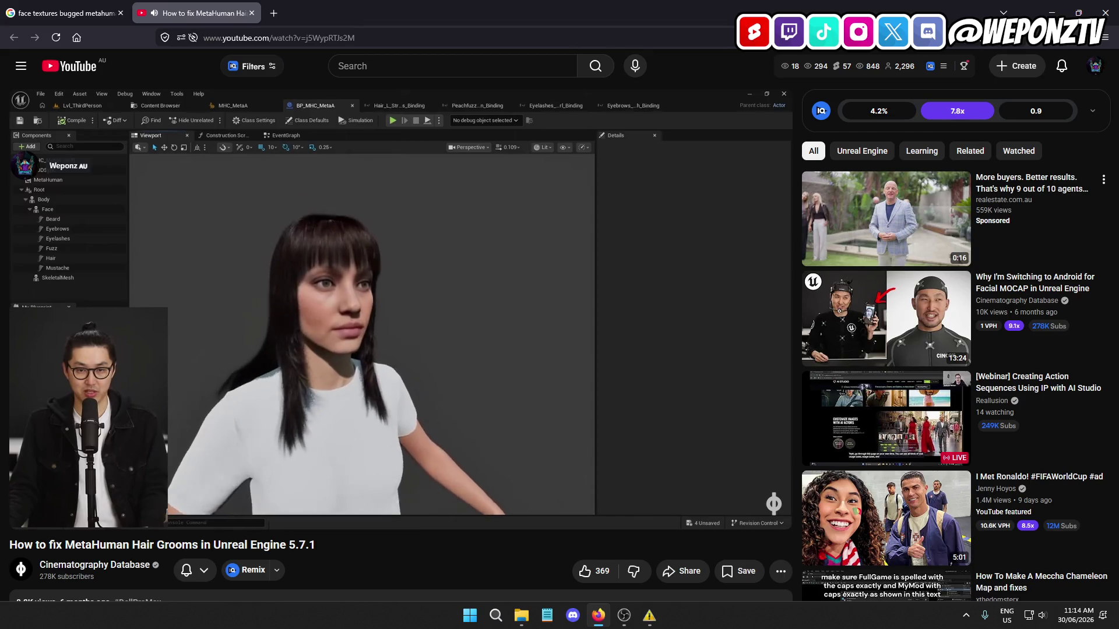
click(380, 262)
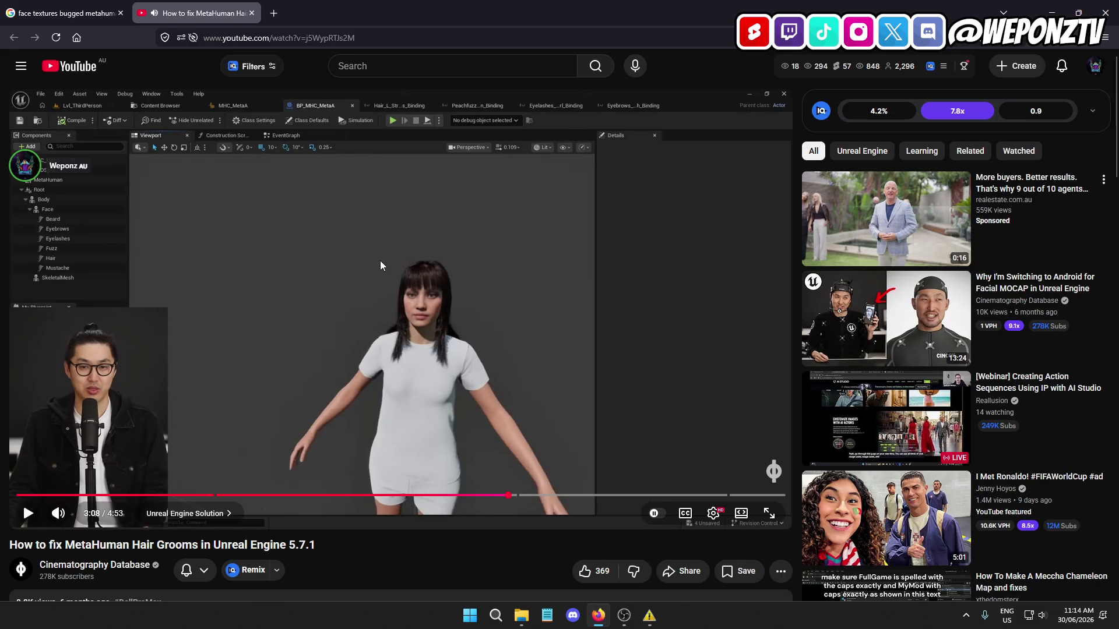
click(68, 71)
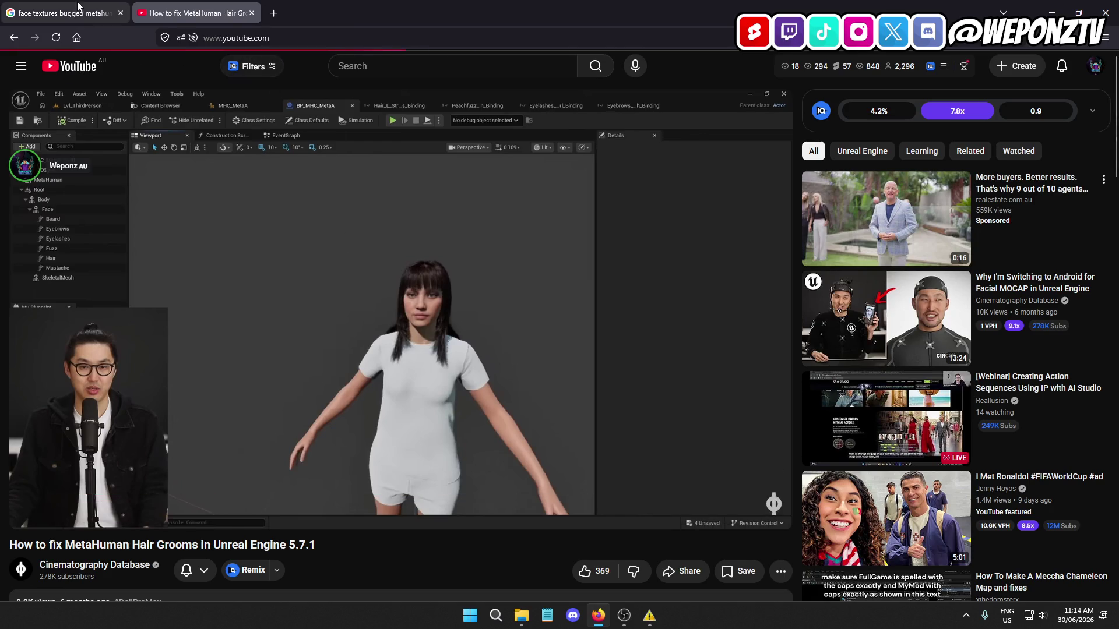
Back on the Google tab, close WinRAR's diagnostic message about the missing Intermediate file
click(116, 15)
scroll(141, 283, up, 6)
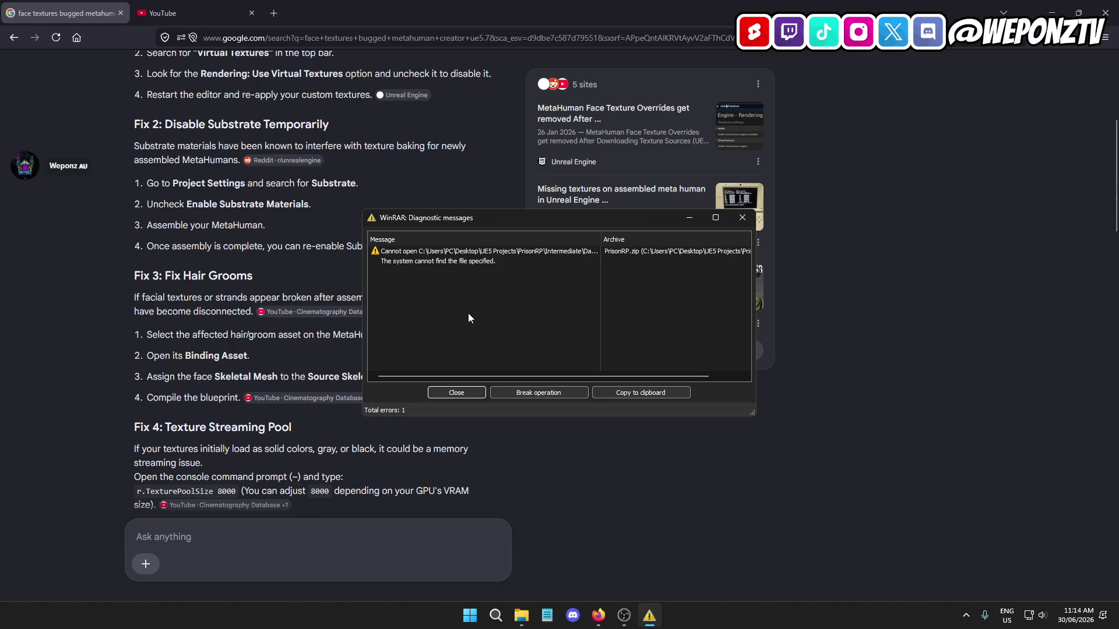
scroll(543, 378, right, 2)
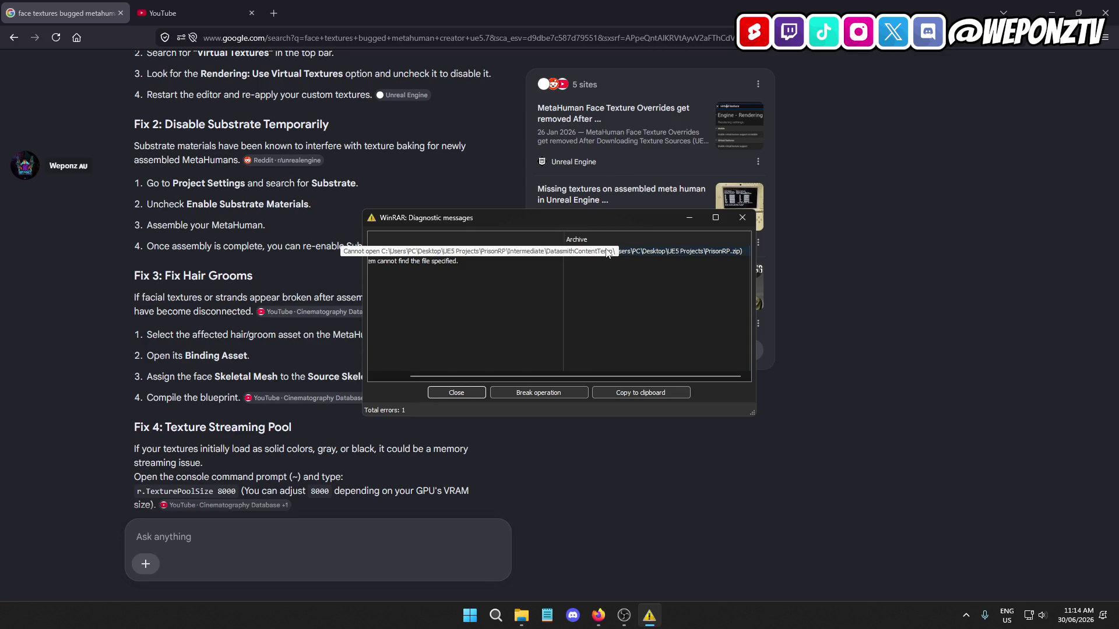
click(741, 217)
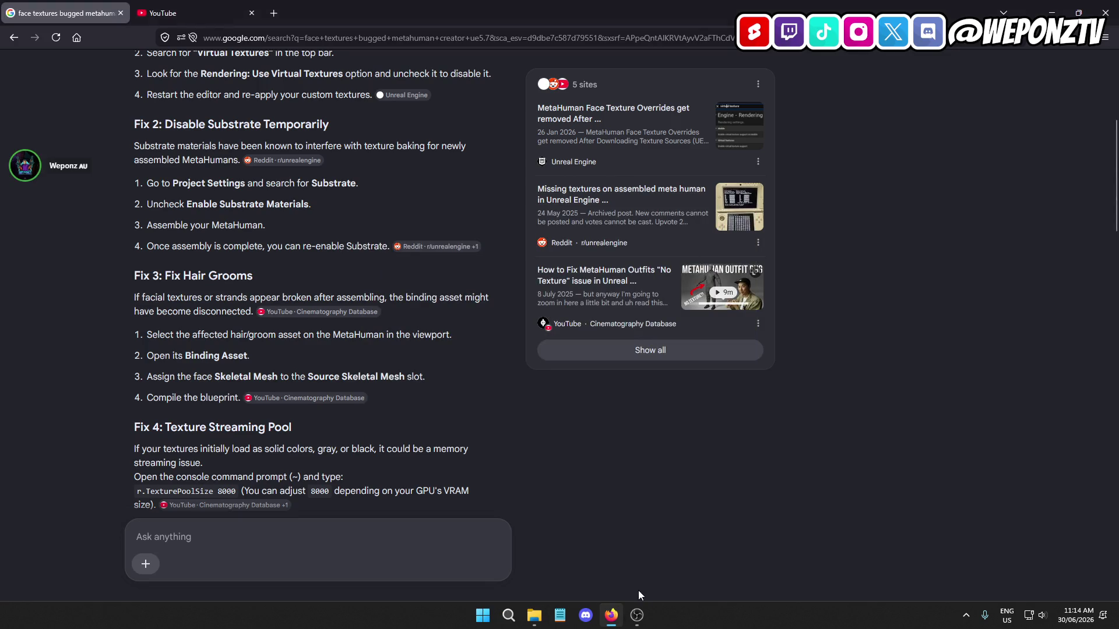
Launch PrisonRP.uproject from the PrisonRP folder, then bring Firefox's fix list back to front
click(1044, 12)
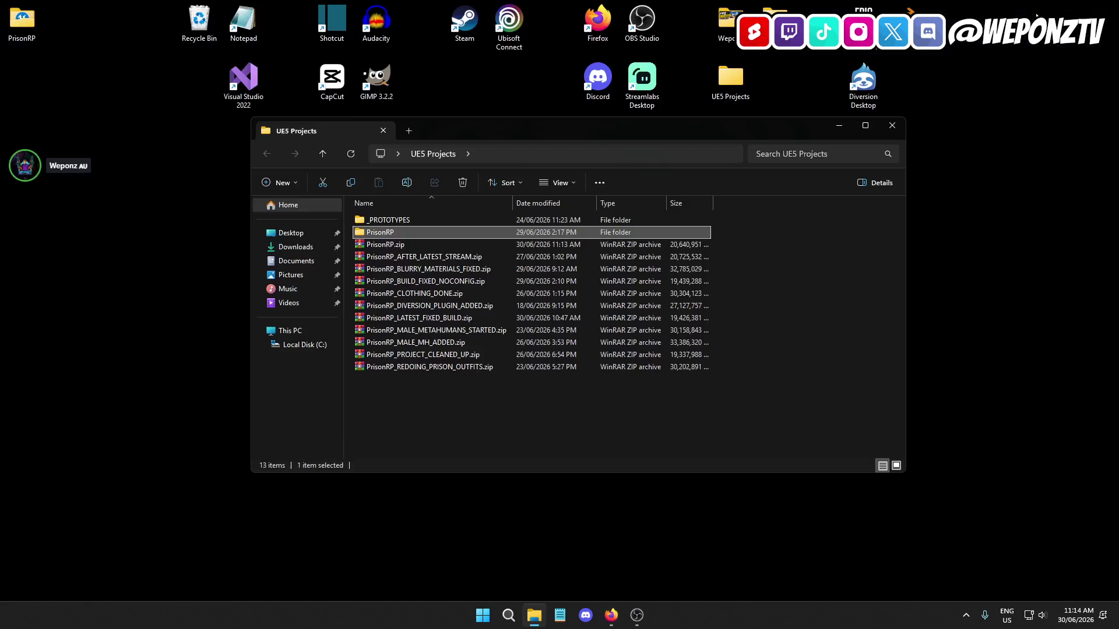
double_click(385, 232)
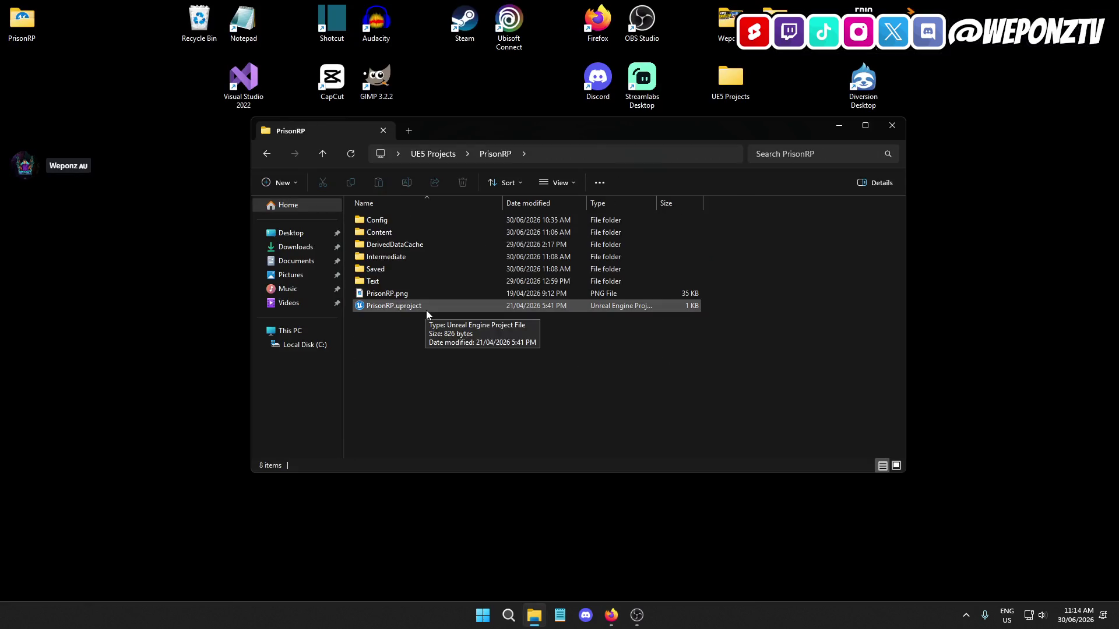
click(838, 126)
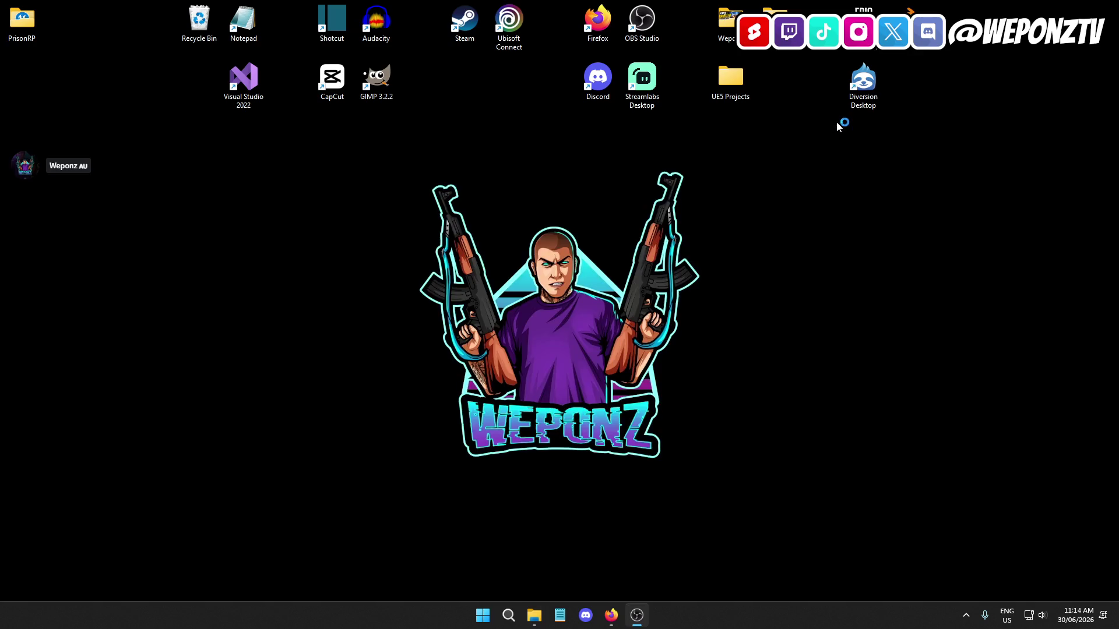
click(614, 617)
scroll(228, 244, up, 3)
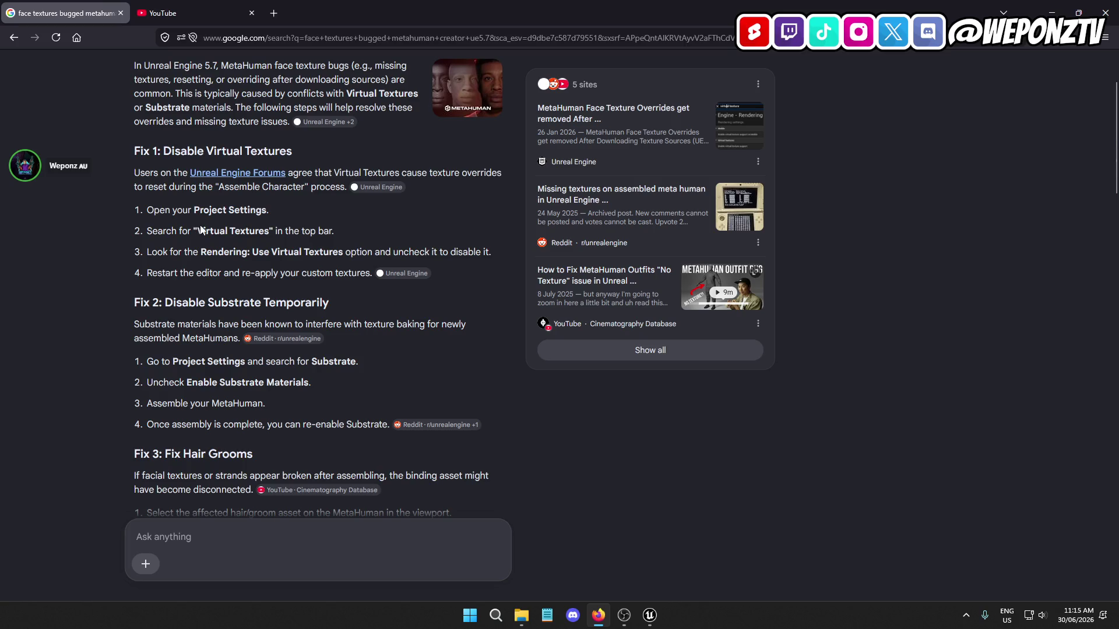
Check the loading Unreal splash, then open the 'UE5 Metahuman Face Bug is Fixed' result in a new tab
click(650, 621)
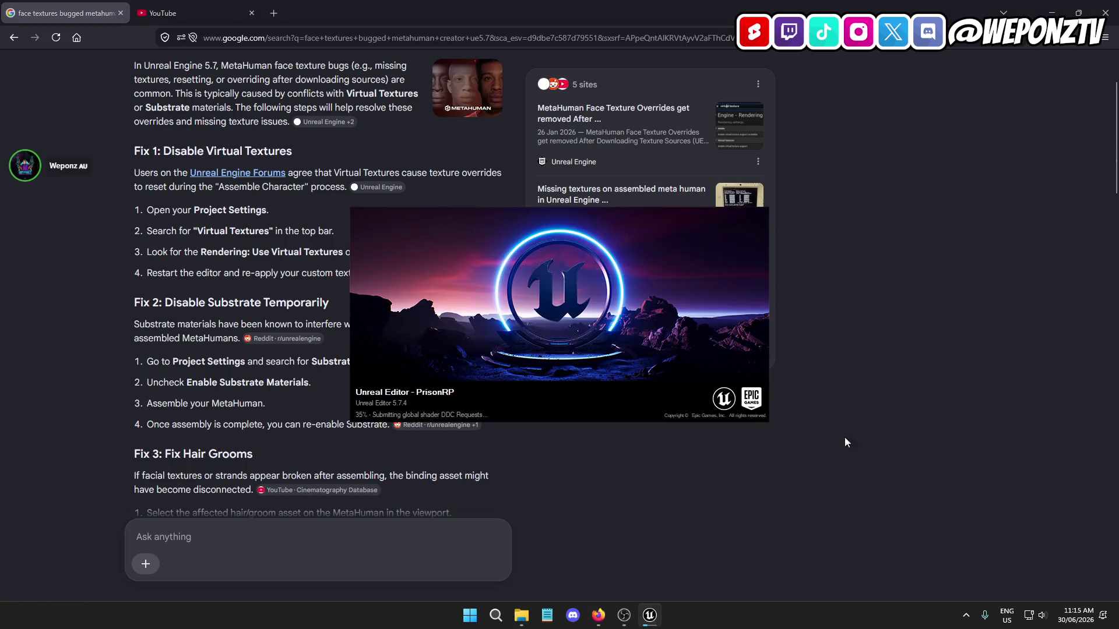
scroll(150, 338, down, 4)
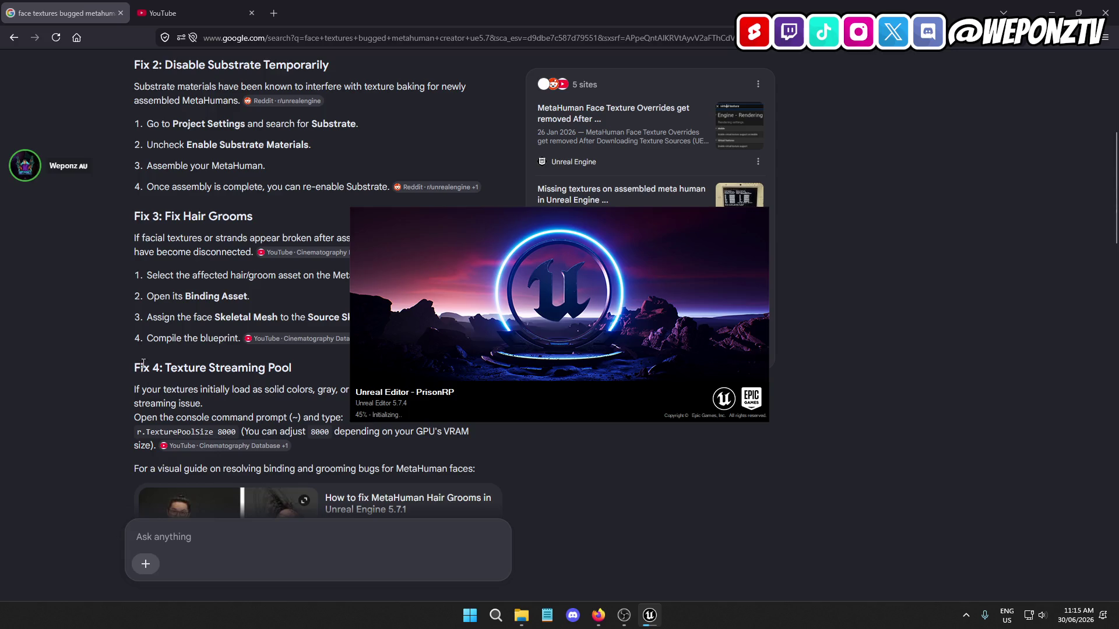
scroll(143, 364, down, 10)
scroll(104, 270, down, 6)
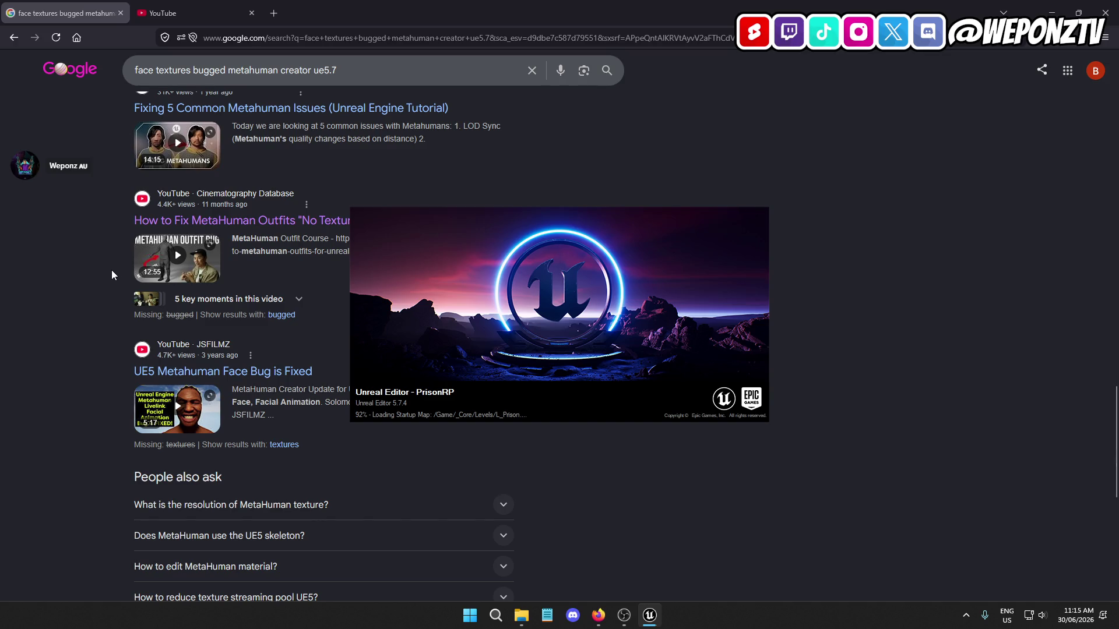
scroll(122, 257, down, 1)
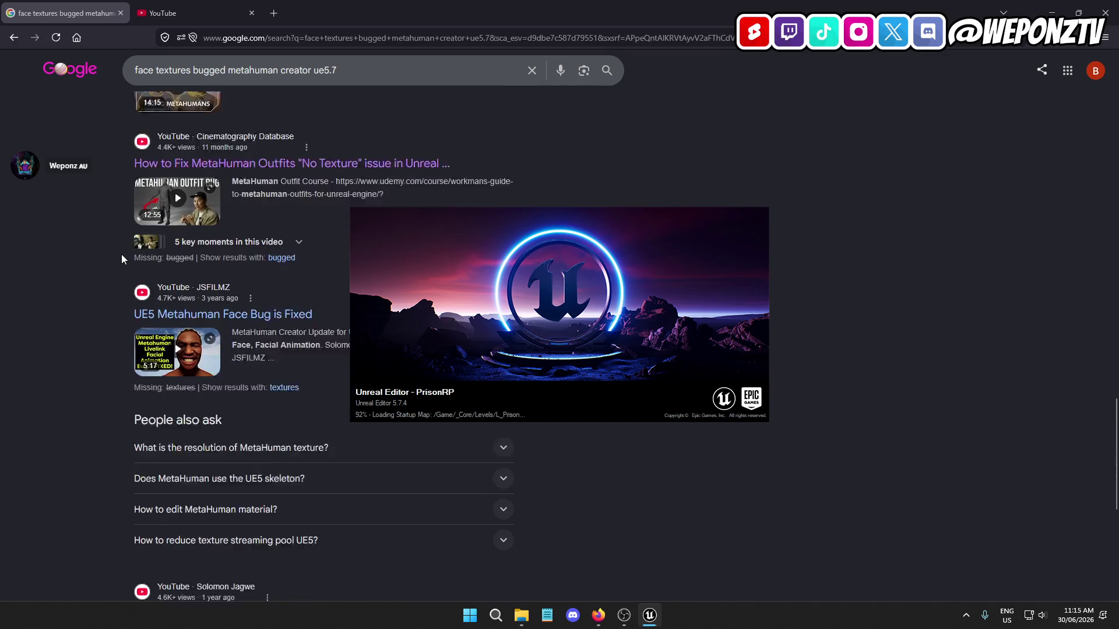
scroll(121, 254, down, 1)
right_click(278, 255)
click(278, 270)
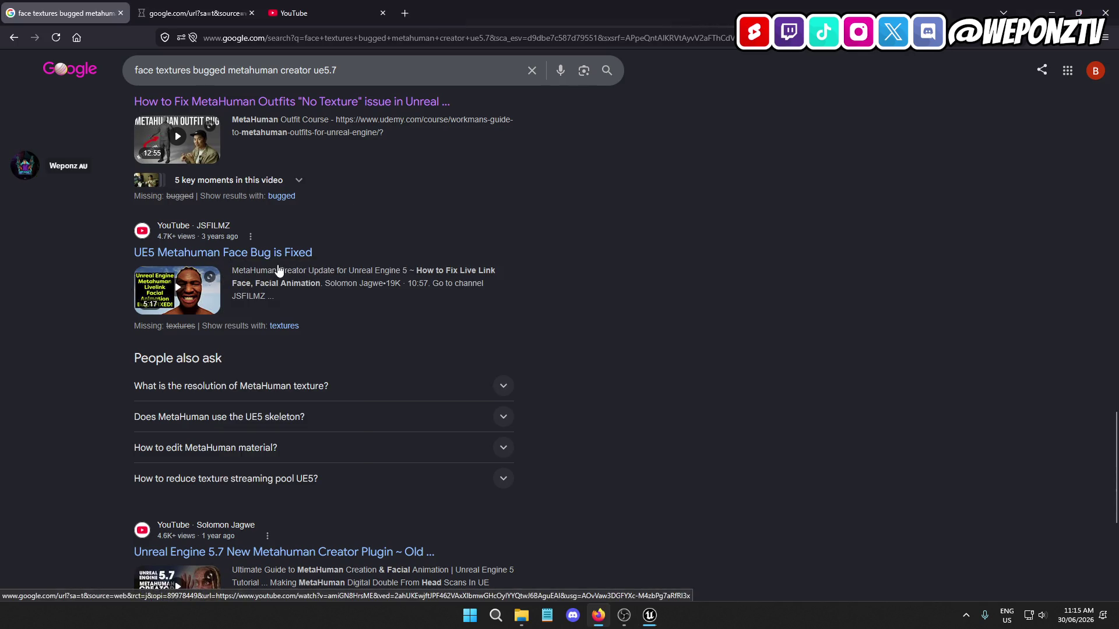
Watch the opening of 'UE5 Metahuman Face Bug is Fixed' after skipping the ad, then close its tab
click(201, 13)
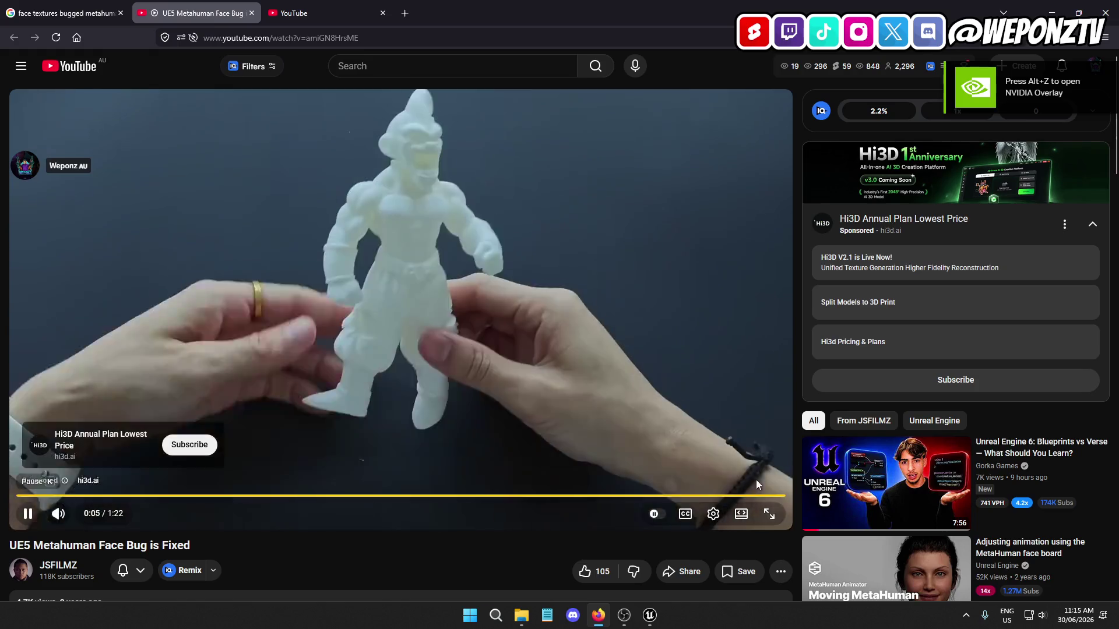
click(754, 475)
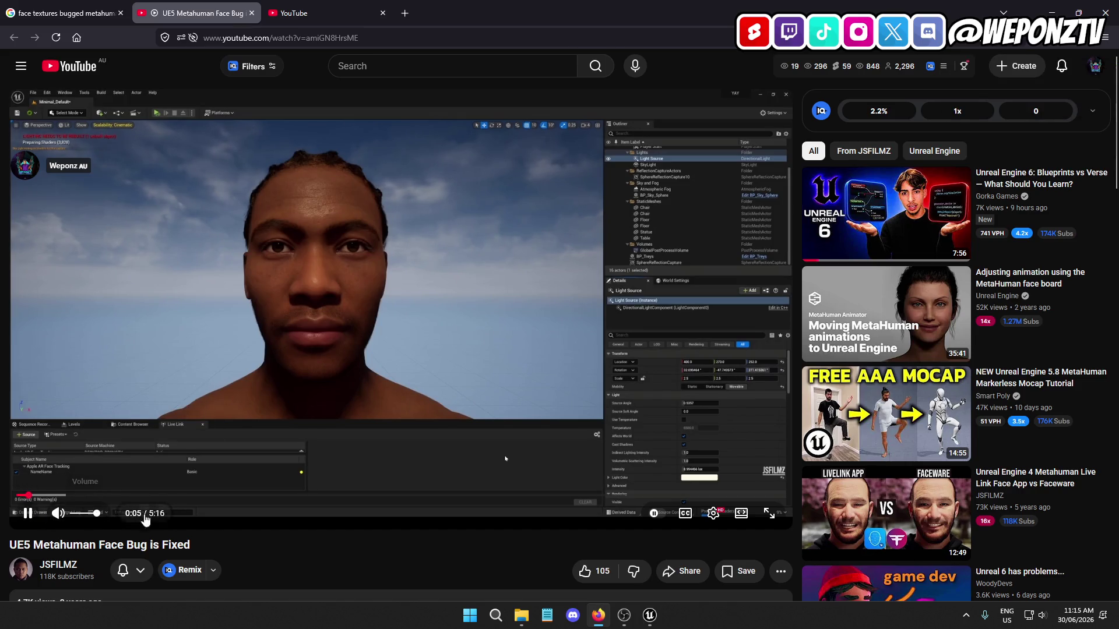
click(1035, 615)
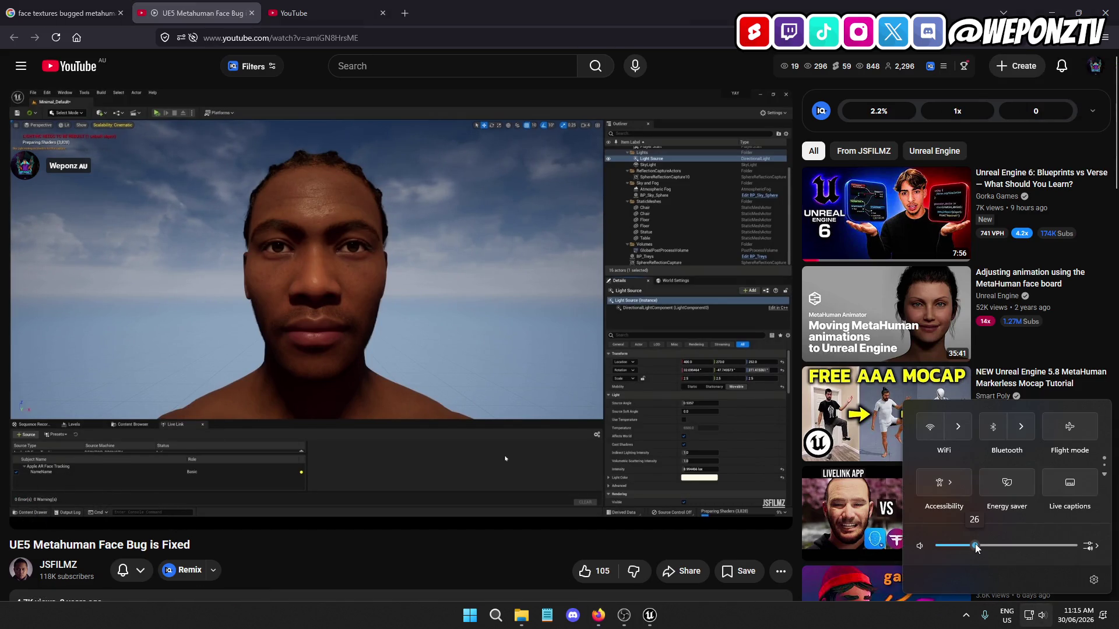
key(Escape)
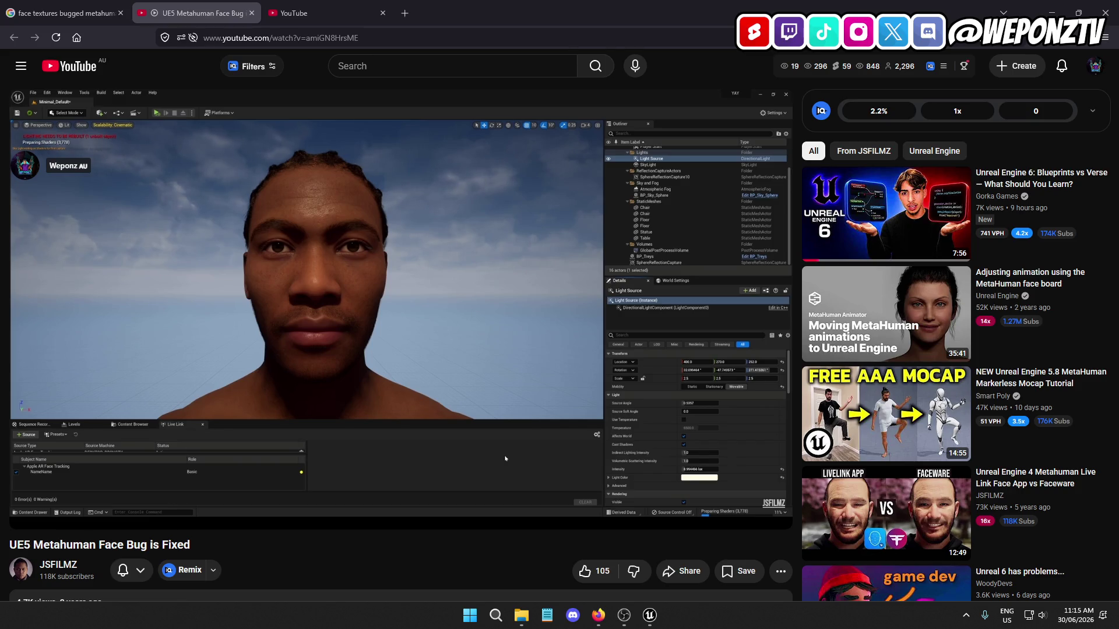
mouse_move(250, 394)
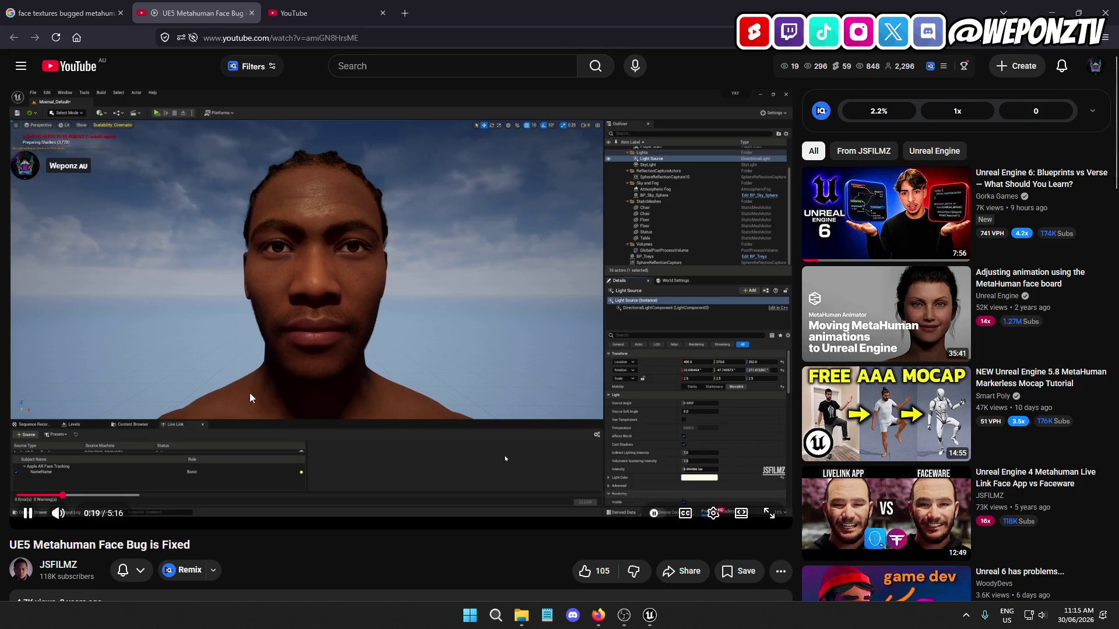
scroll(250, 393, down, 2)
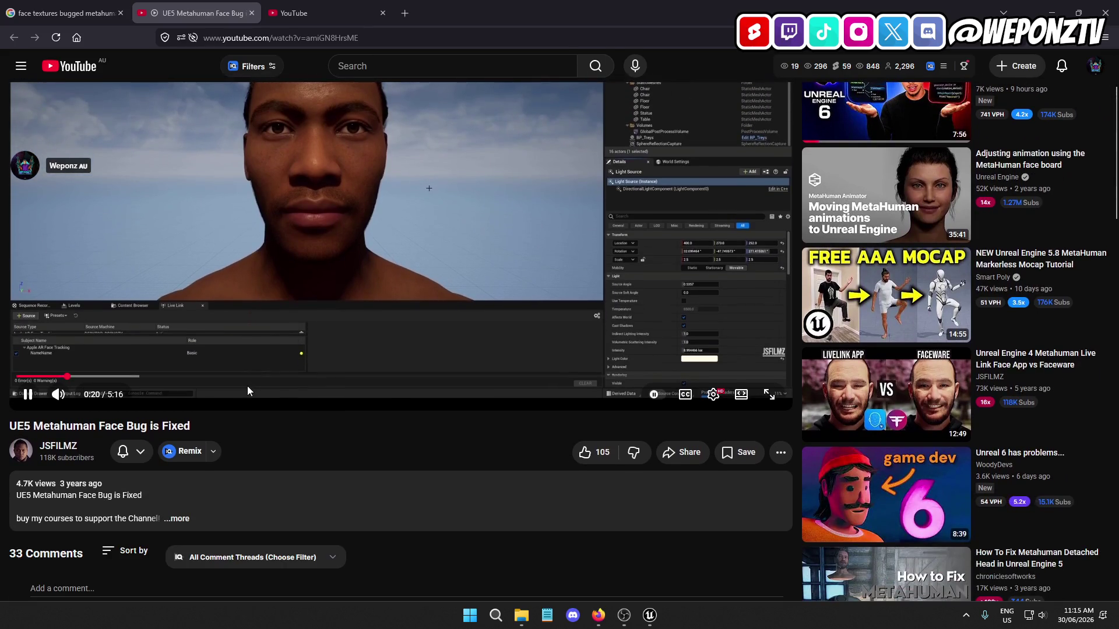
scroll(247, 390, up, 2)
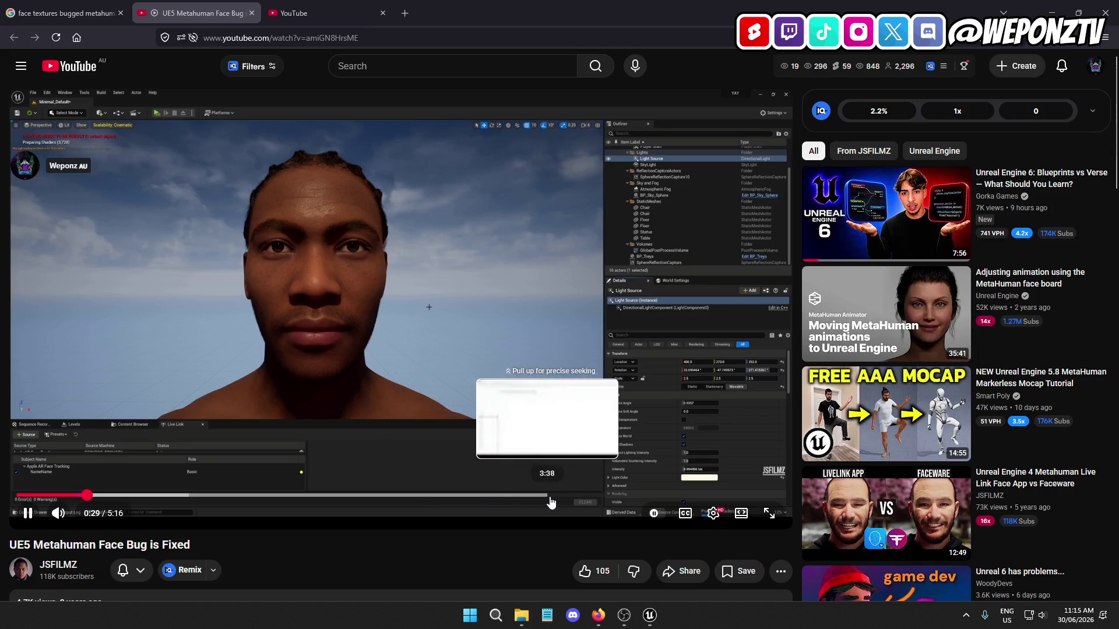
click(252, 13)
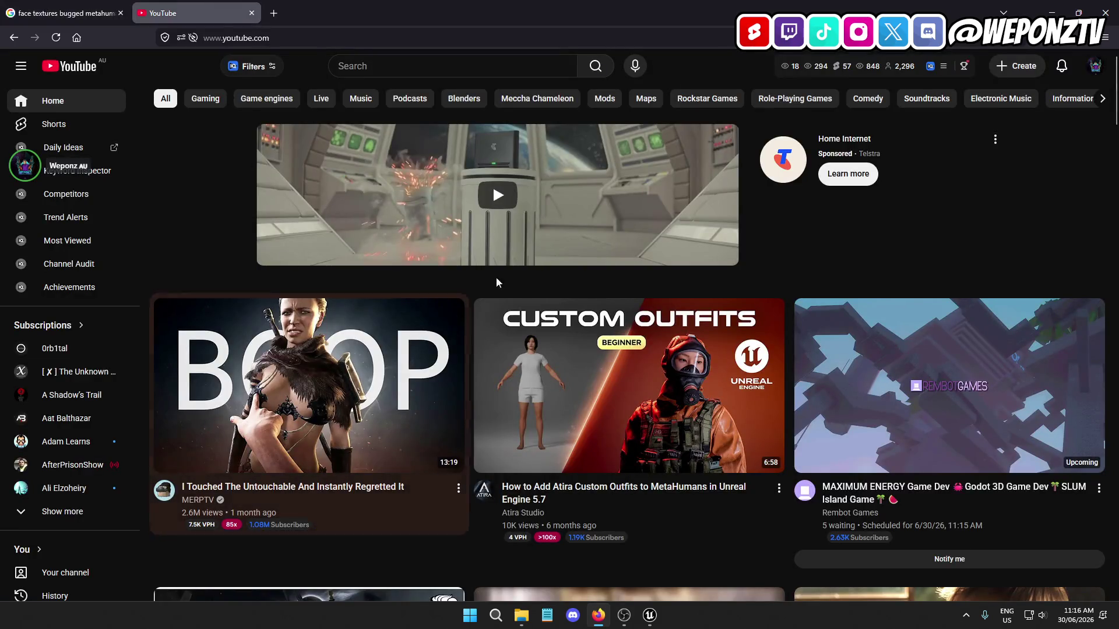
Revisit the MetaHuman face texture search results, then bring the PrisonRP editor window forward
scroll(630, 279, down, 2)
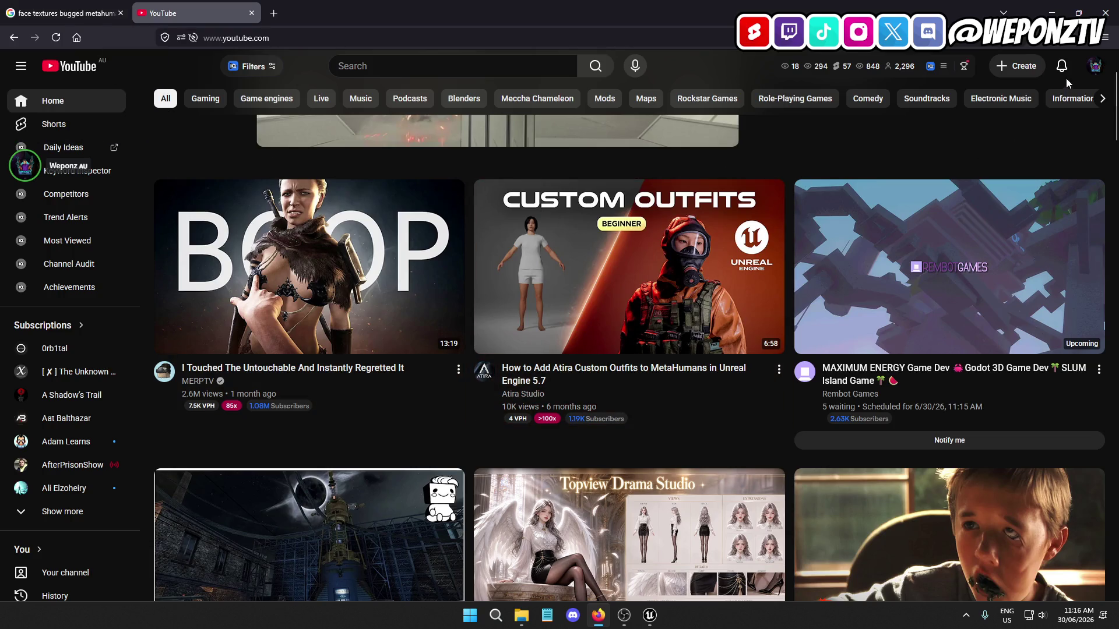
mouse_move(66, 5)
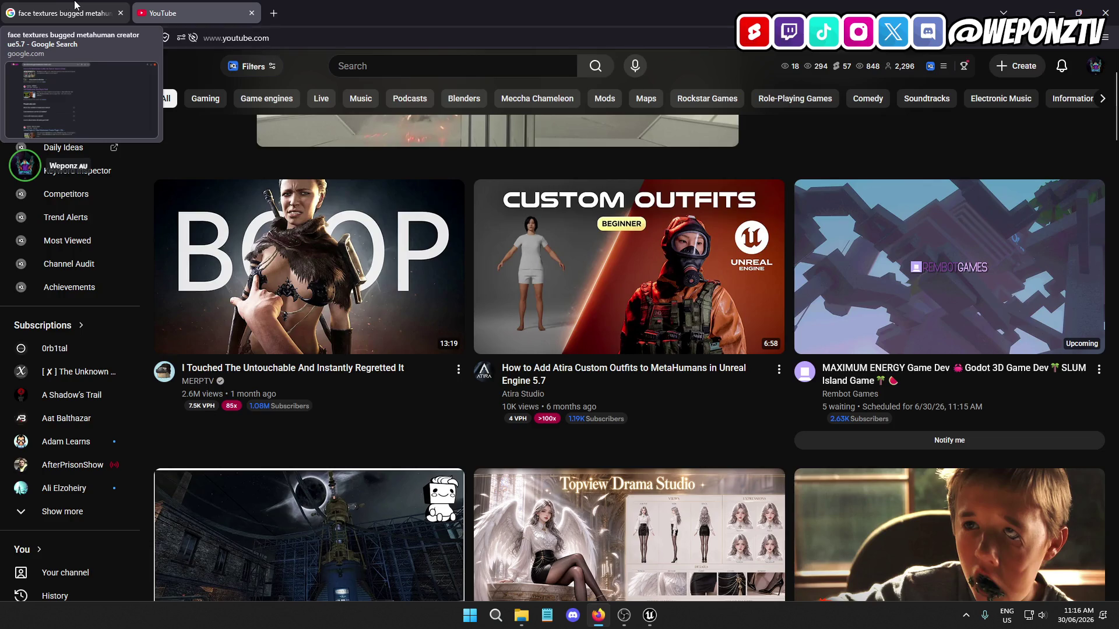
click(74, 7)
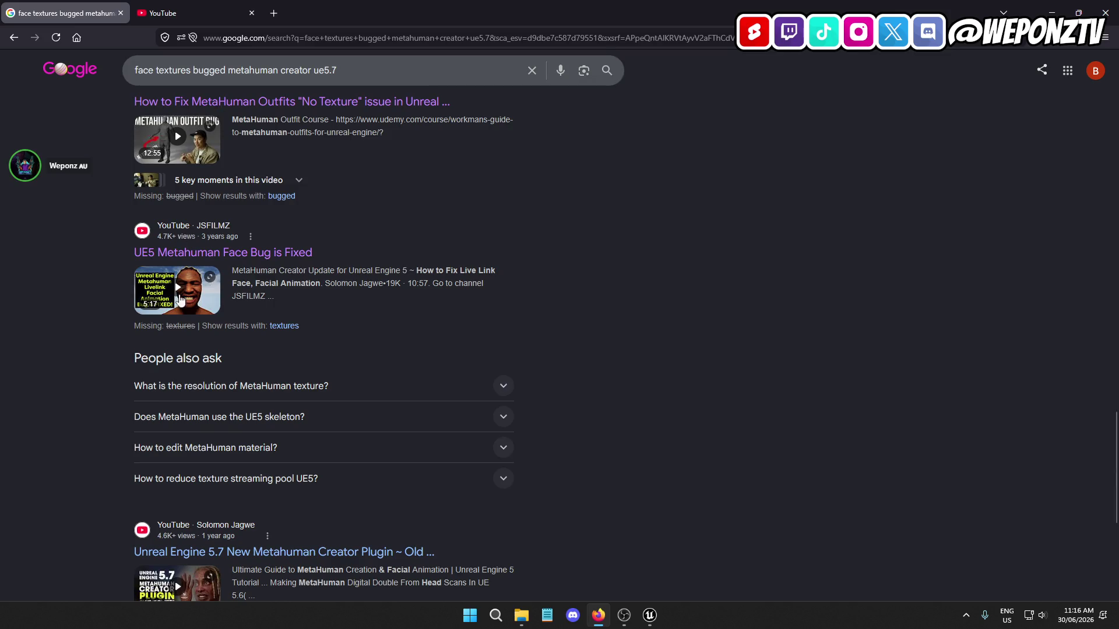
scroll(103, 361, up, 5)
scroll(102, 361, up, 5)
mouse_move(649, 614)
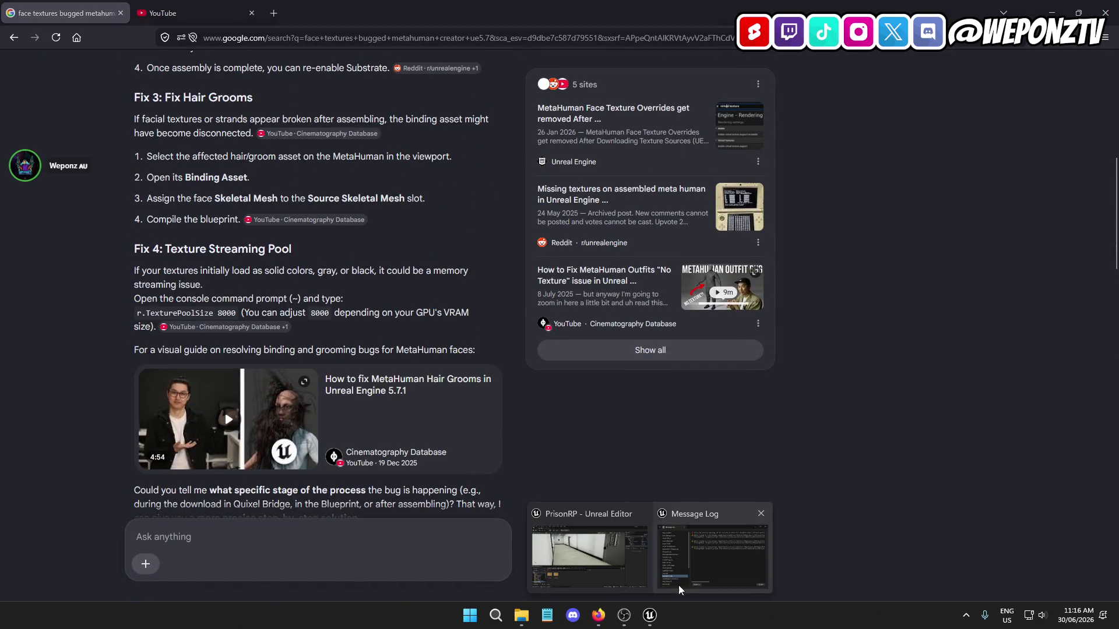
click(699, 554)
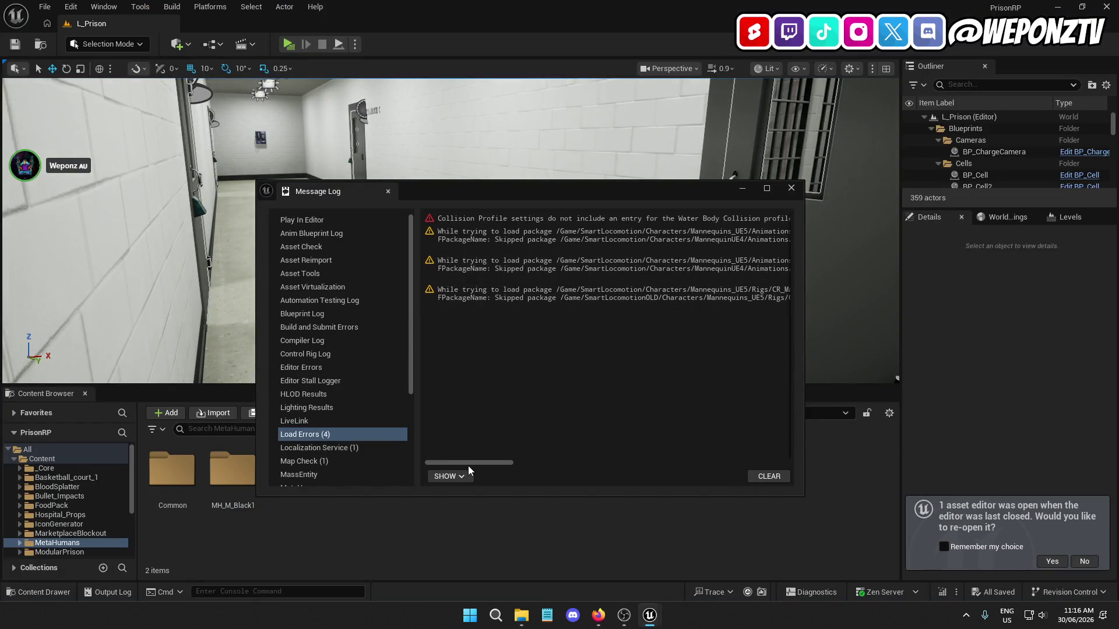
Dismiss the load-error Message Log and asset re-open prompt, then open the MH_M_Black1 folder
mouse_move(466, 462)
mouse_down()
mouse_move(491, 463)
mouse_move(452, 462)
mouse_move(586, 469)
mouse_move(557, 462)
mouse_up()
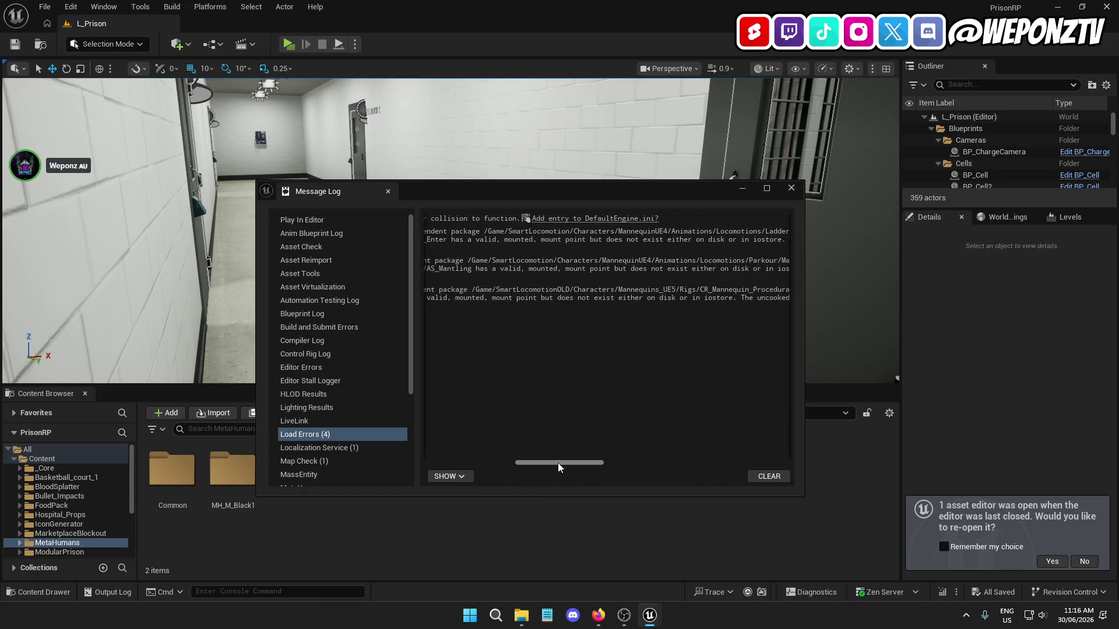
click(790, 188)
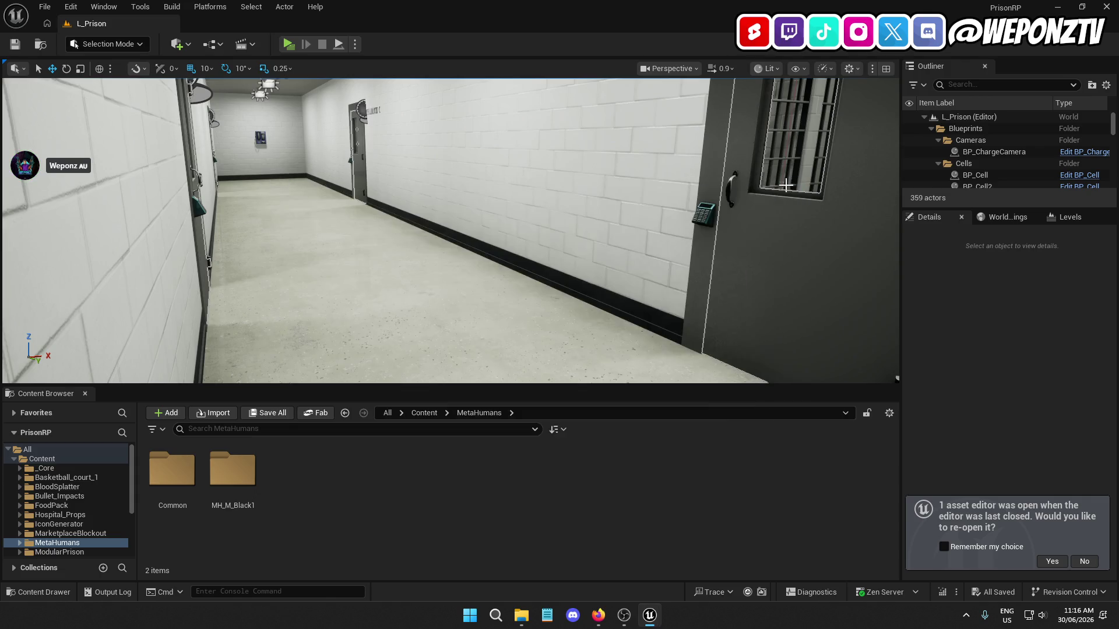
click(1084, 562)
double_click(256, 479)
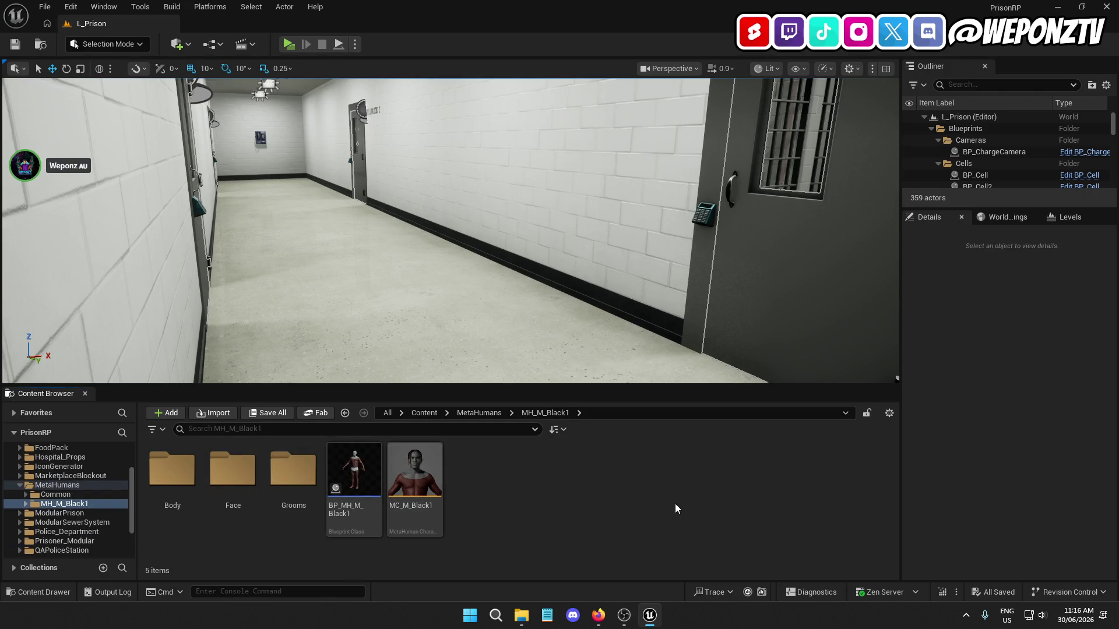
Open Project Settings filtered by 'virtual textur', then switch to the Firefox search results
click(71, 6)
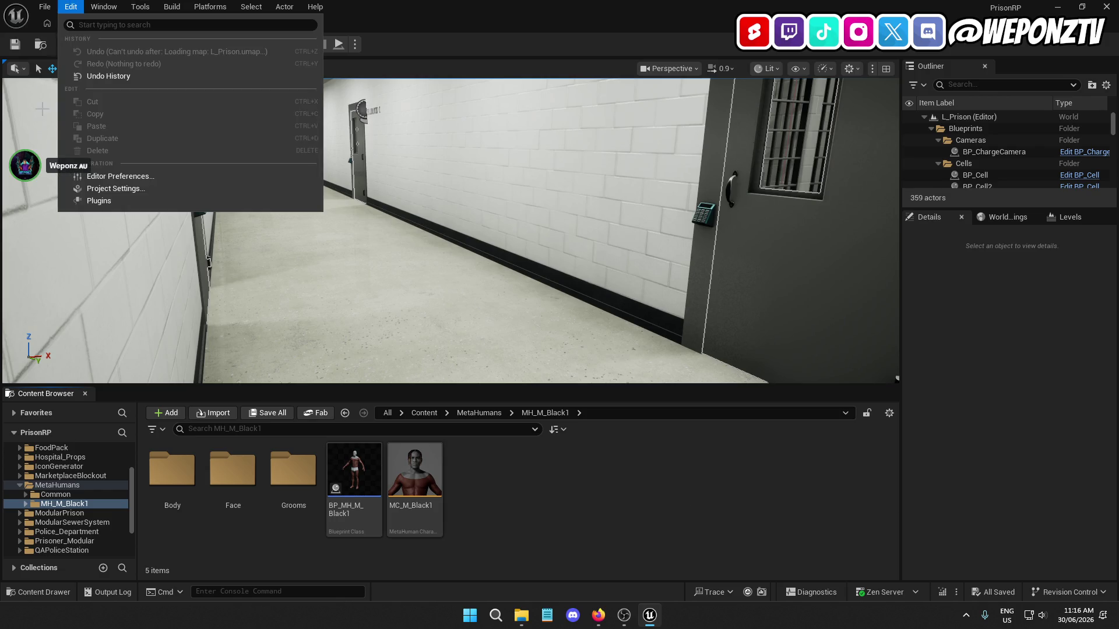
click(105, 190)
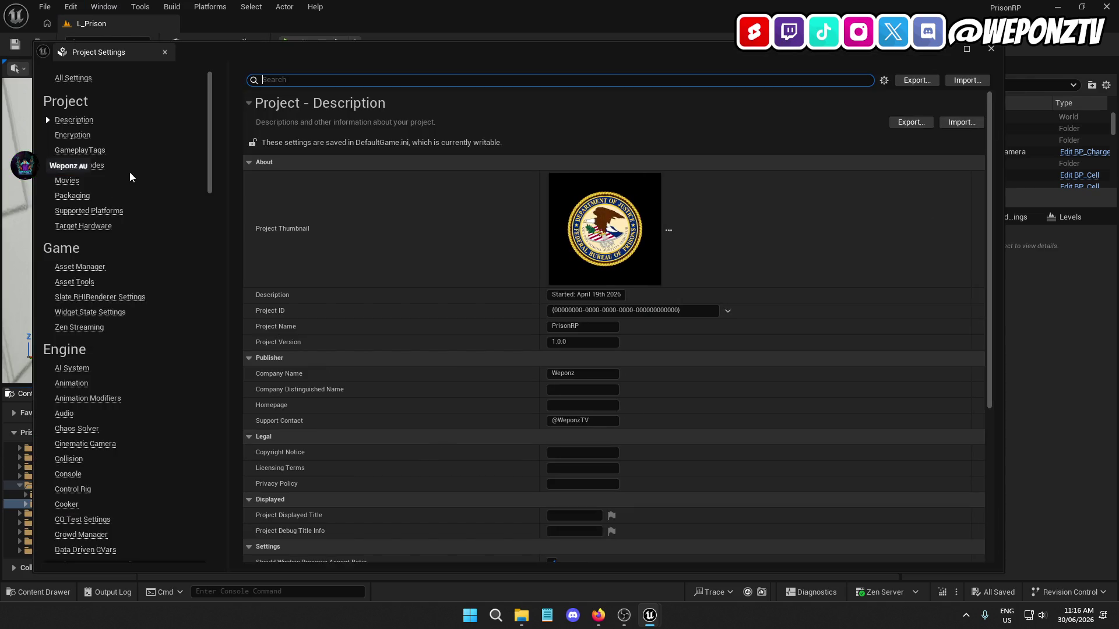
text(vi)
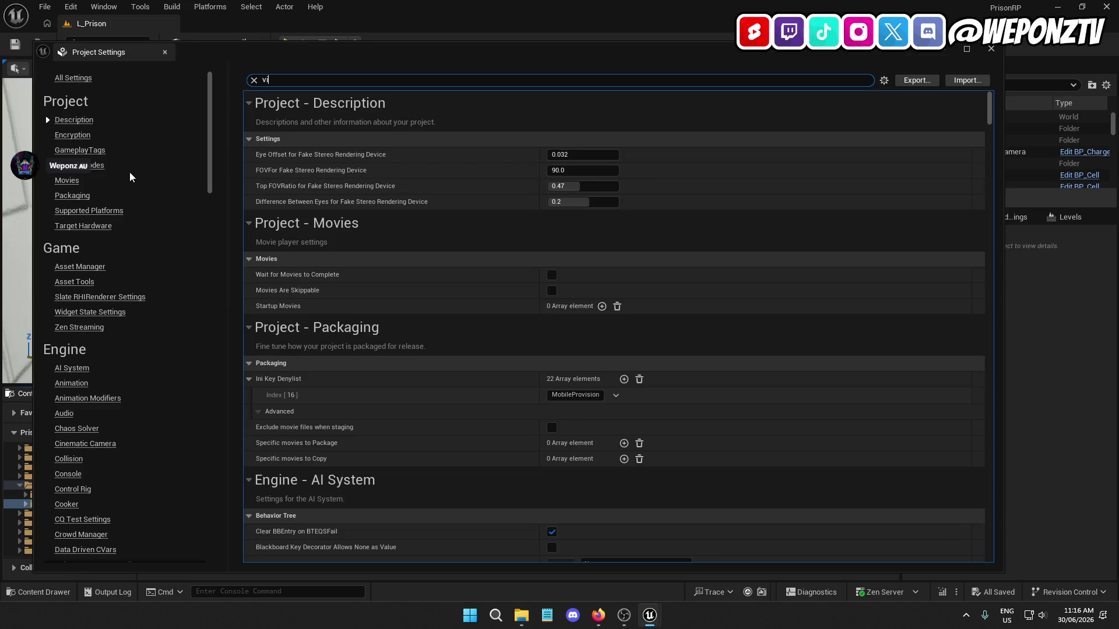
text(rtual)
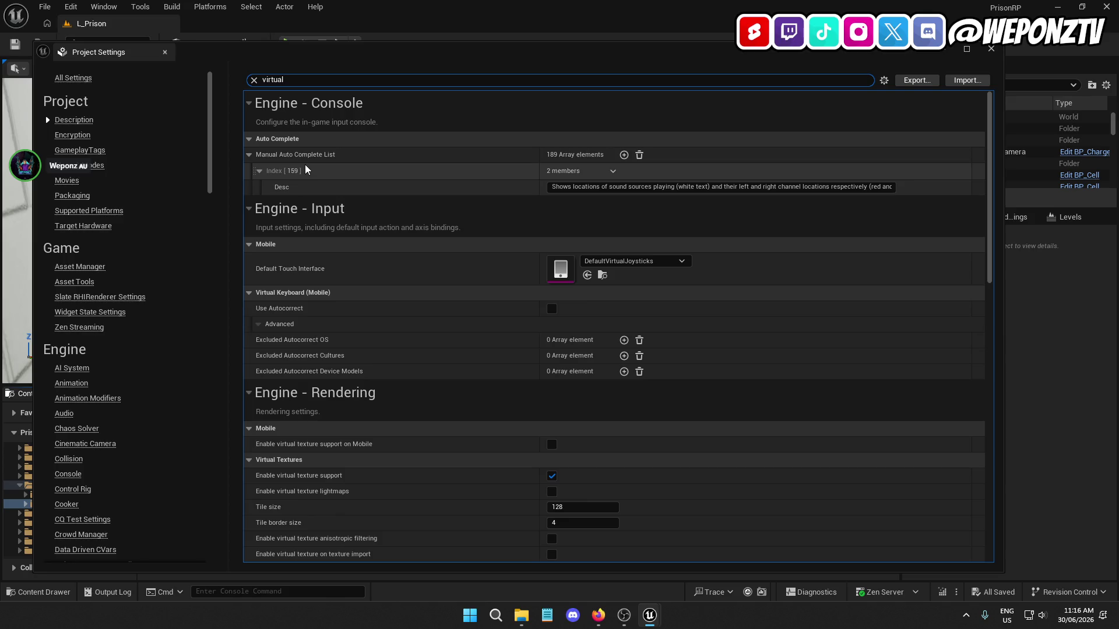
text( text)
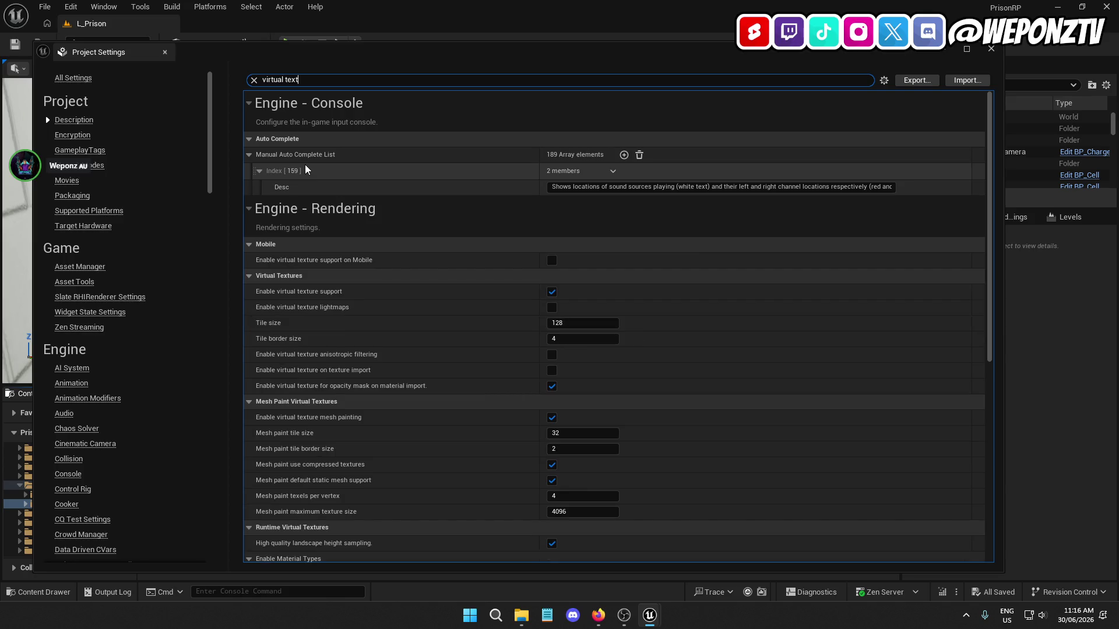
text(ur)
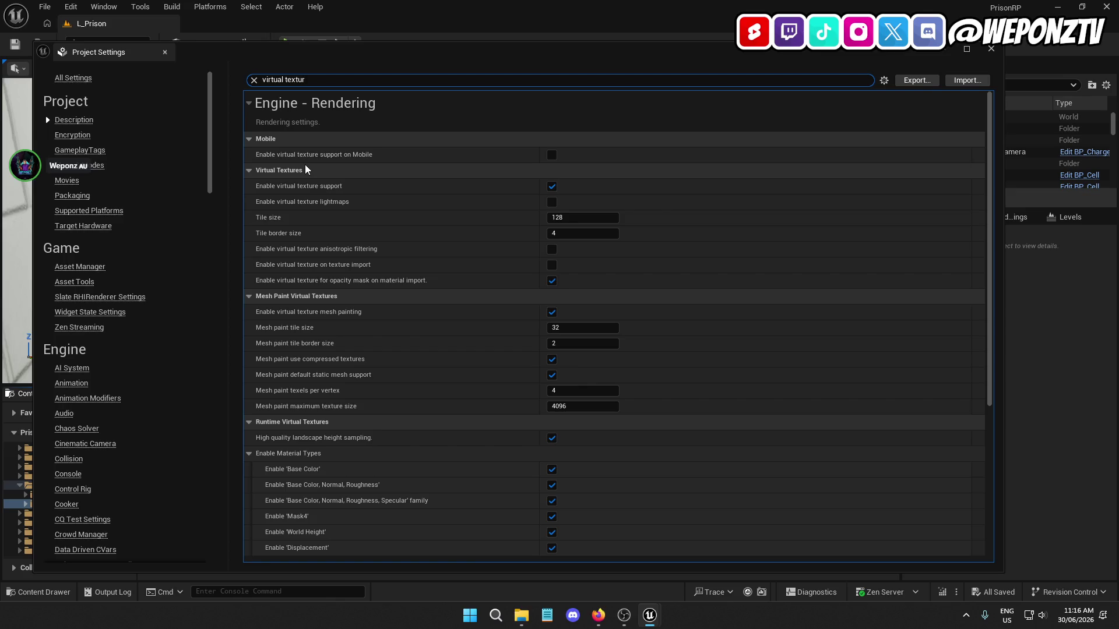
click(603, 622)
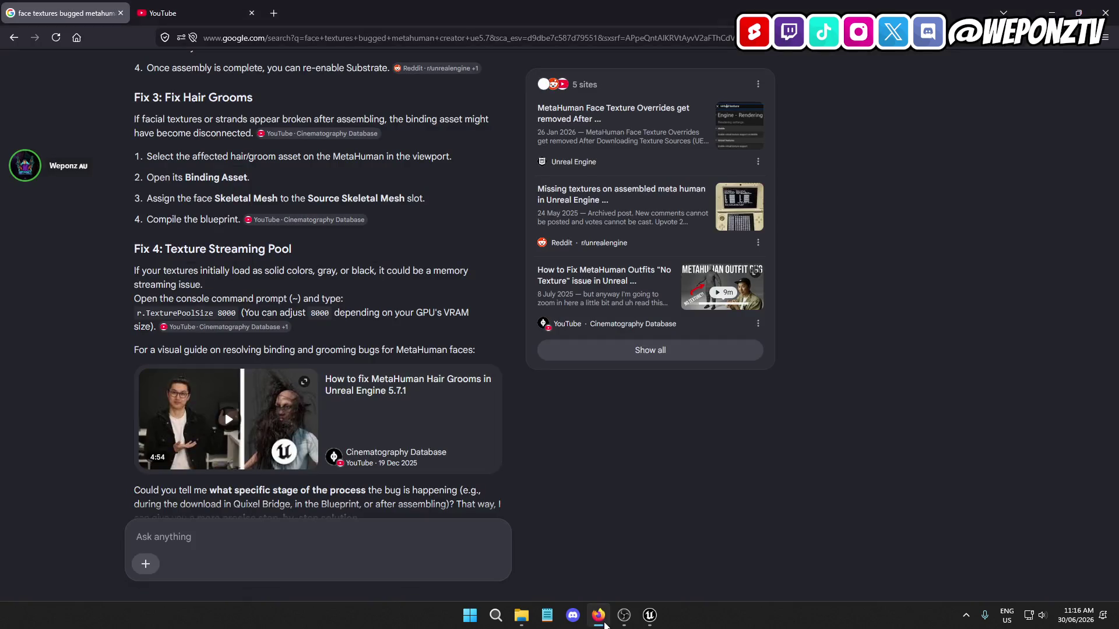
Read Google's Fix 1 virtual texture steps, then return to Unreal's Engine - Rendering settings
scroll(307, 351, up, 10)
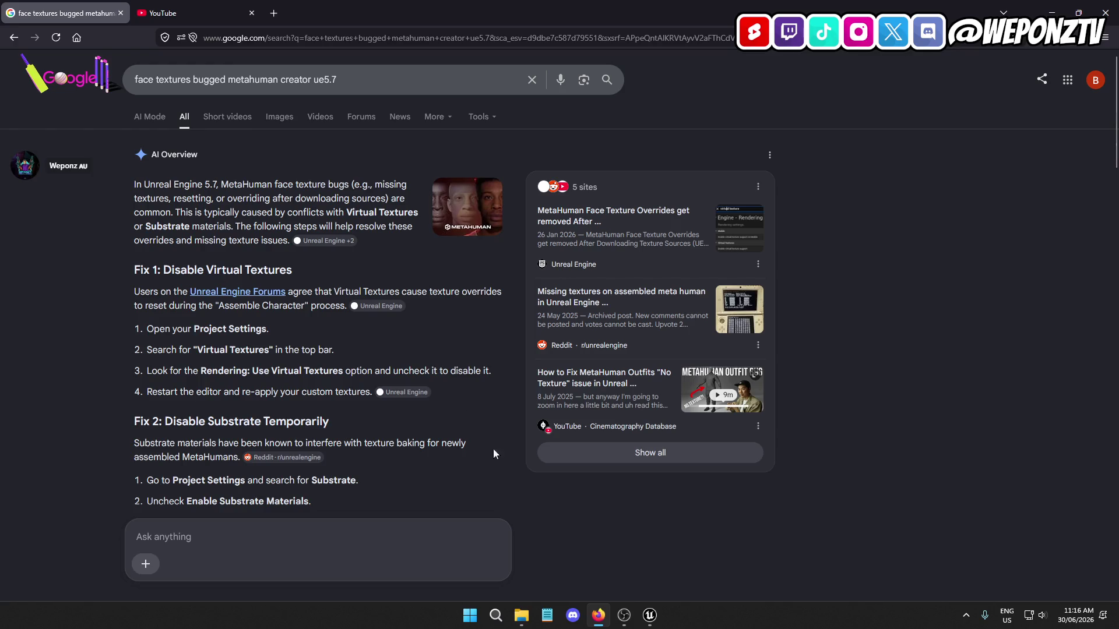
mouse_move(649, 615)
click(743, 542)
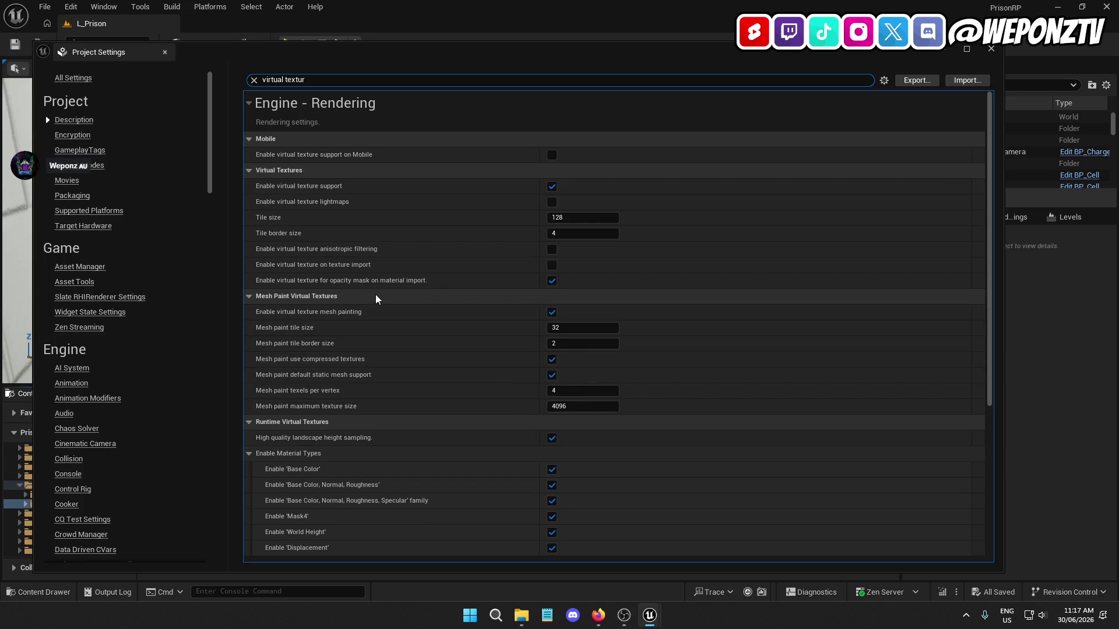
Uncheck Enable virtual texture support and restart the editor with Restart Now
scroll(421, 330, down, 2)
scroll(422, 329, down, 3)
scroll(434, 331, up, 5)
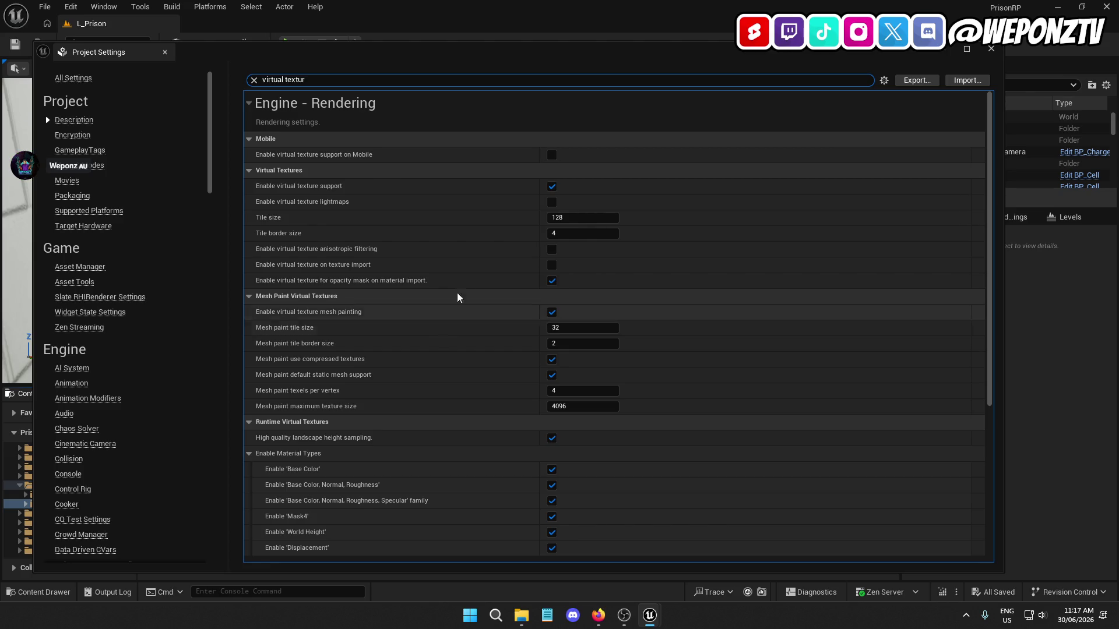
click(552, 187)
click(1003, 561)
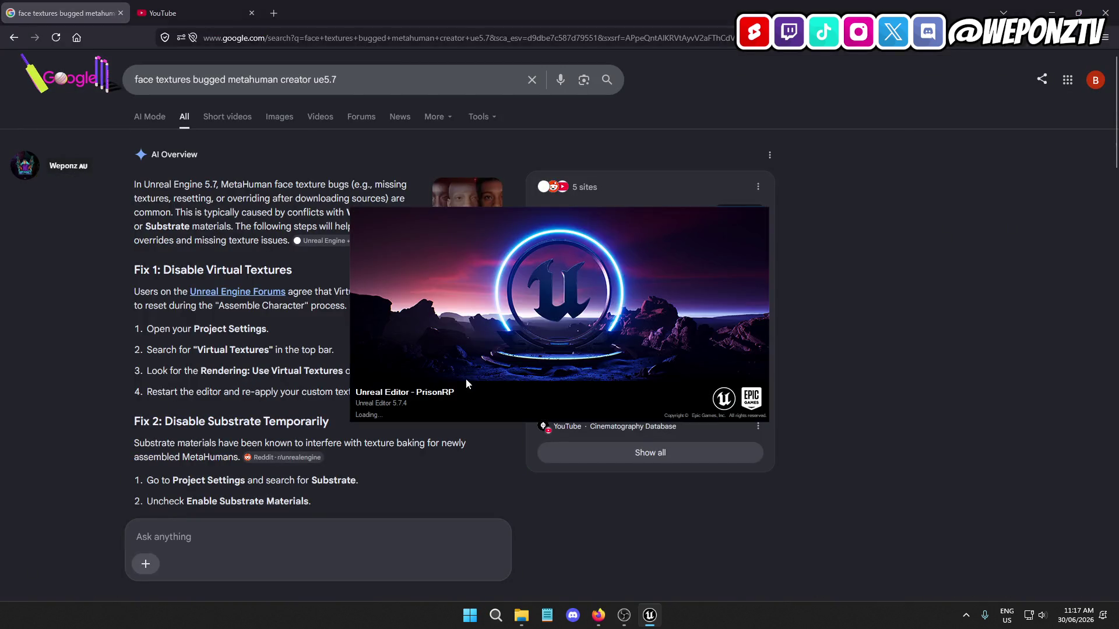
Wait for the restarting PrisonRP editor to load, checking the browser and the Unreal splash
click(217, 394)
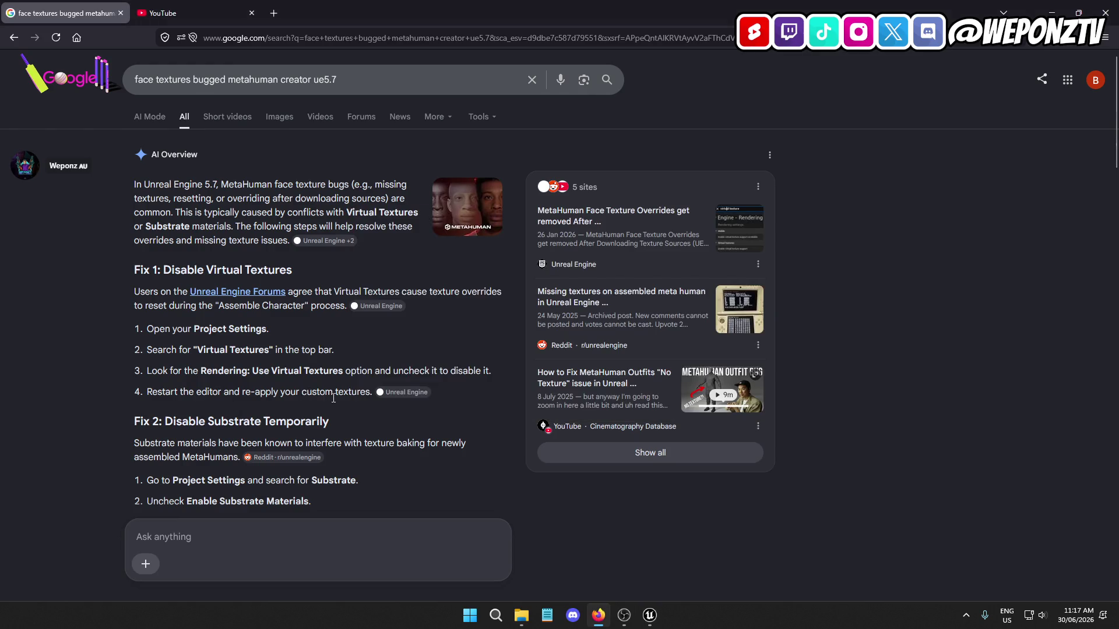
click(650, 615)
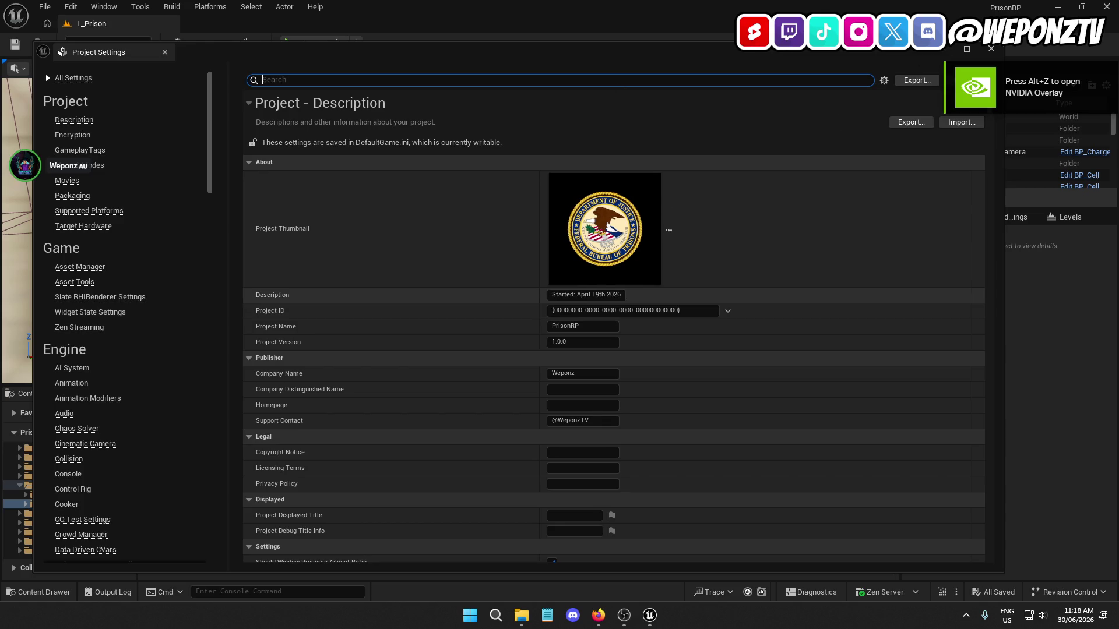
Close Project Settings, open MC_M_Black1, and download its source face and body textures
click(991, 48)
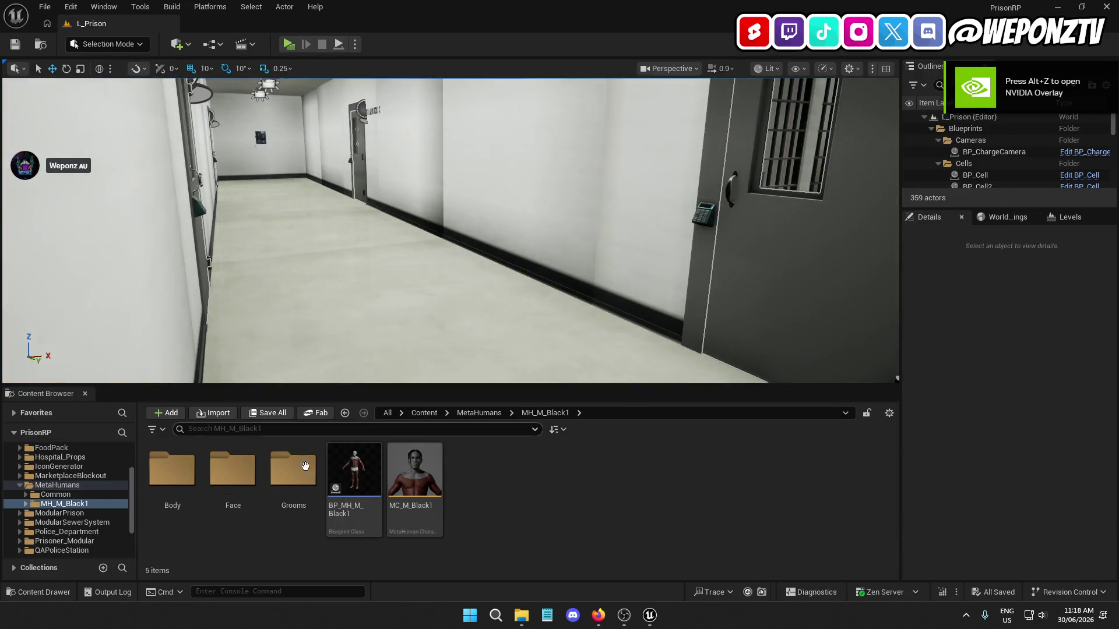
double_click(415, 469)
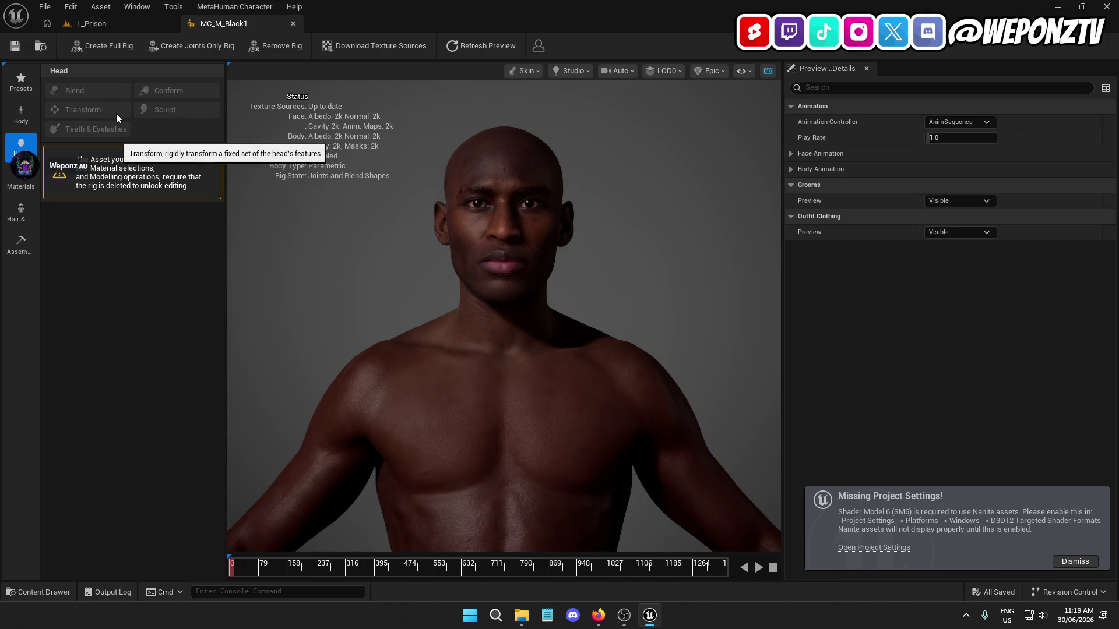
click(372, 51)
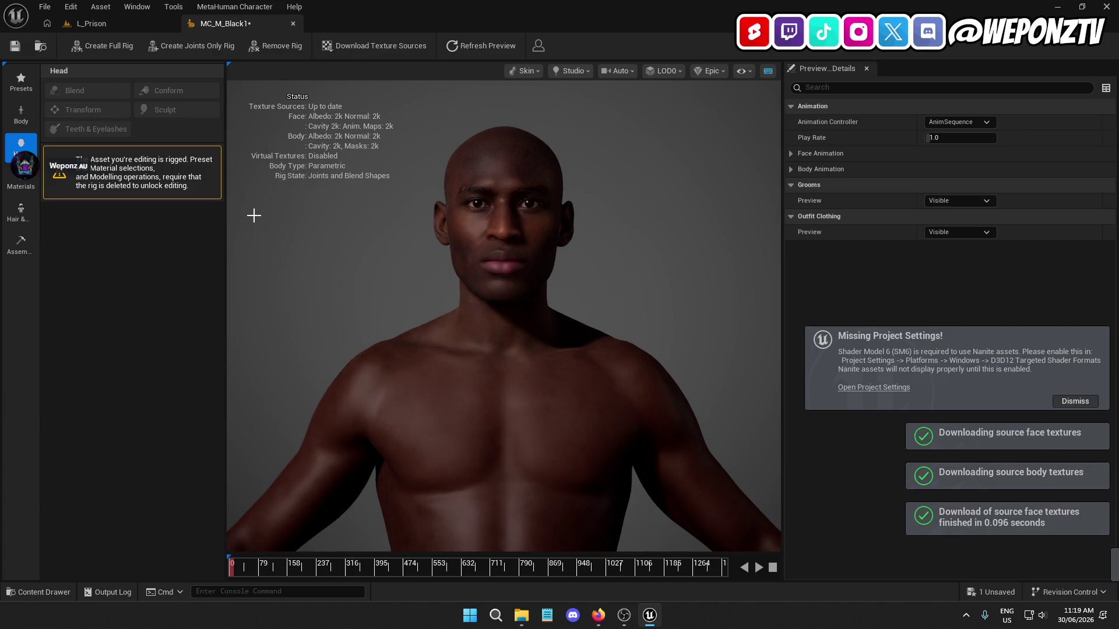
Check MC_M_Black1's face and body texture settings, save the character, and start its assembly
click(21, 244)
click(50, 243)
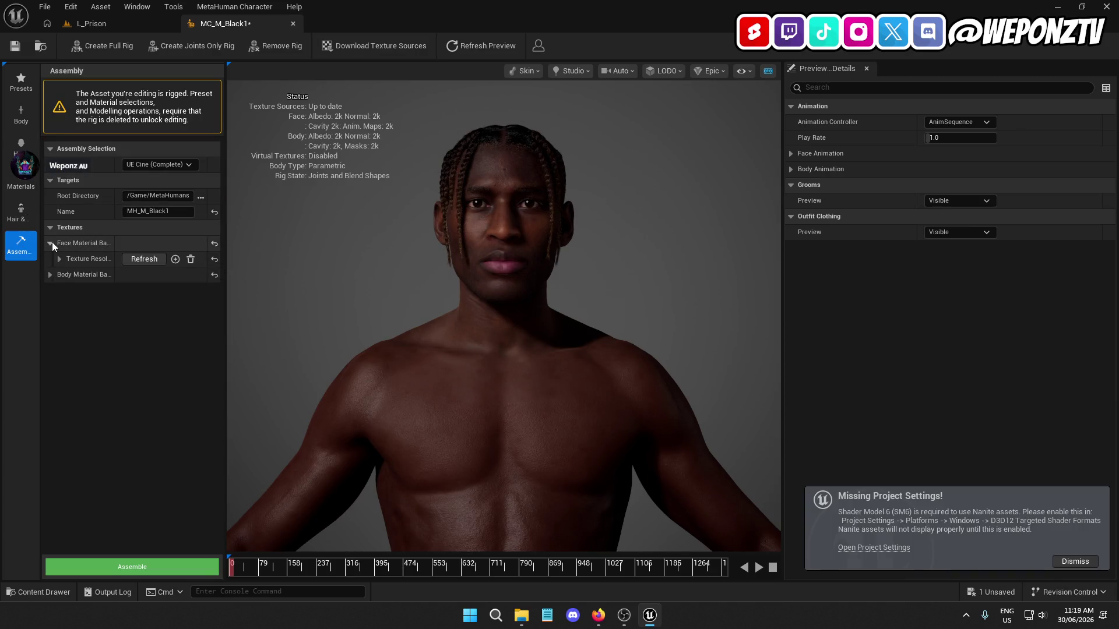
click(50, 276)
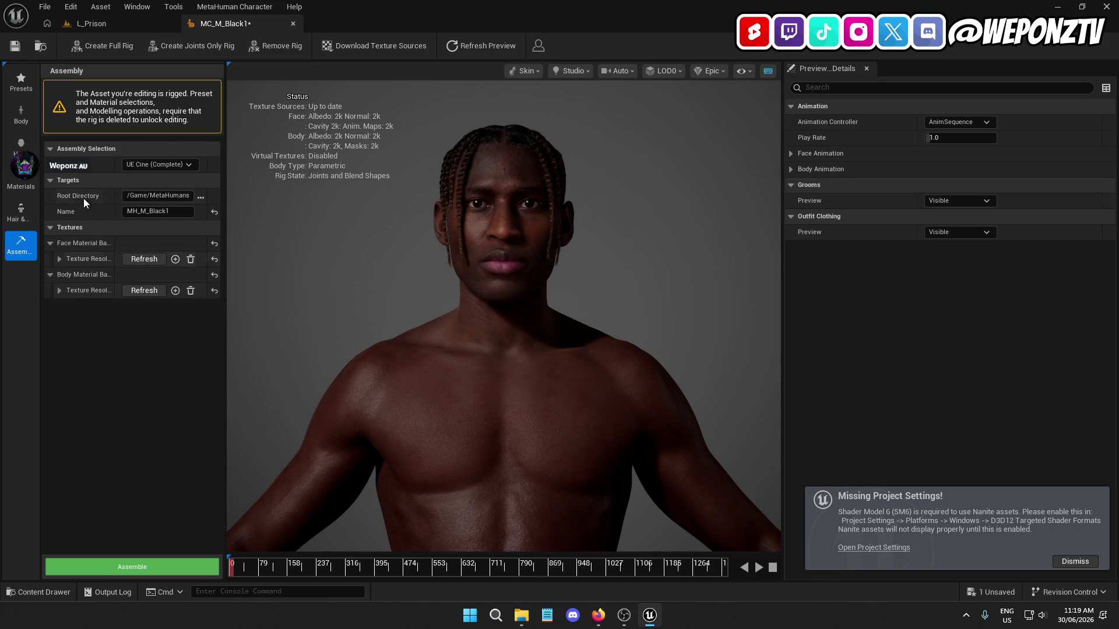
click(15, 46)
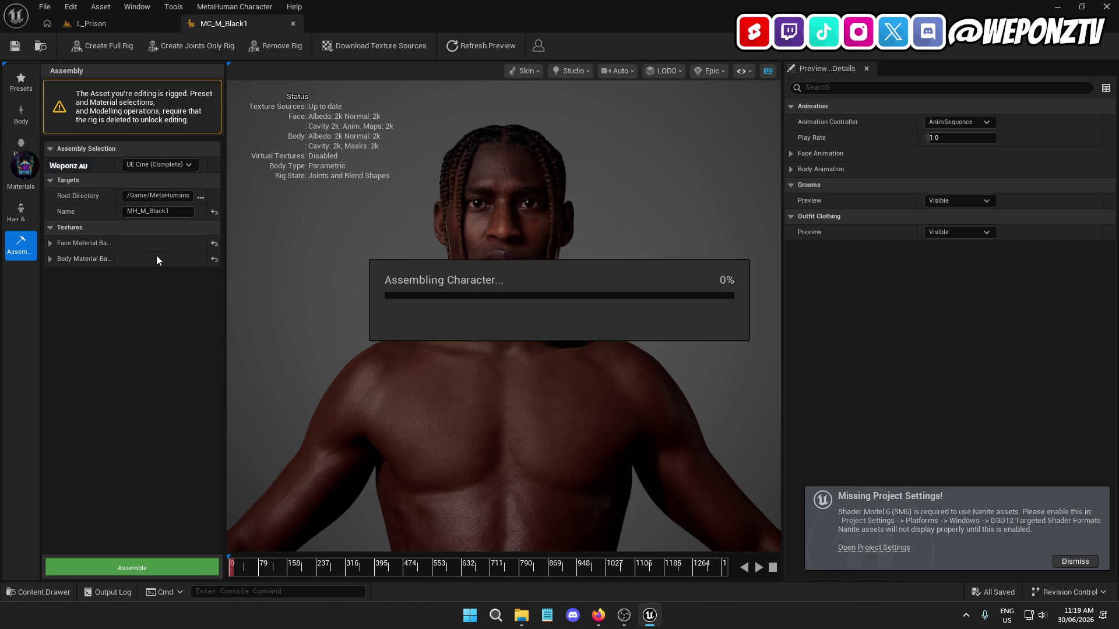
click(598, 616)
scroll(96, 404, down, 4)
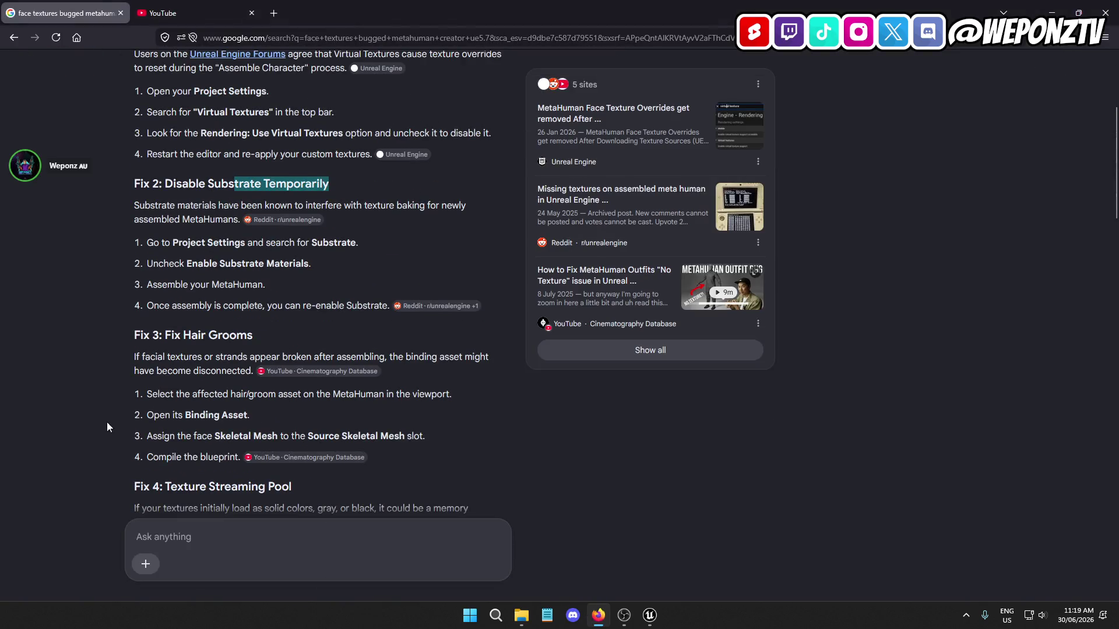
Read Fixes 2–4 in the AI overview, select the r.TexturePoolSize 8000 command, and return to Unreal
drag(333, 184, 134, 184)
scroll(165, 320, down, 3)
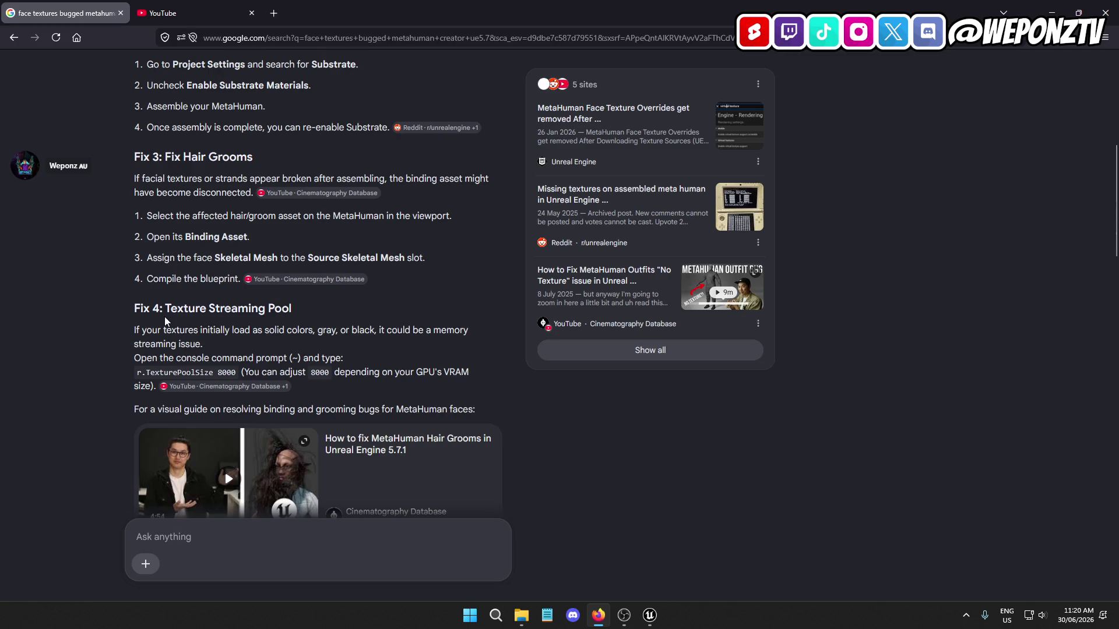
scroll(165, 319, down, 1)
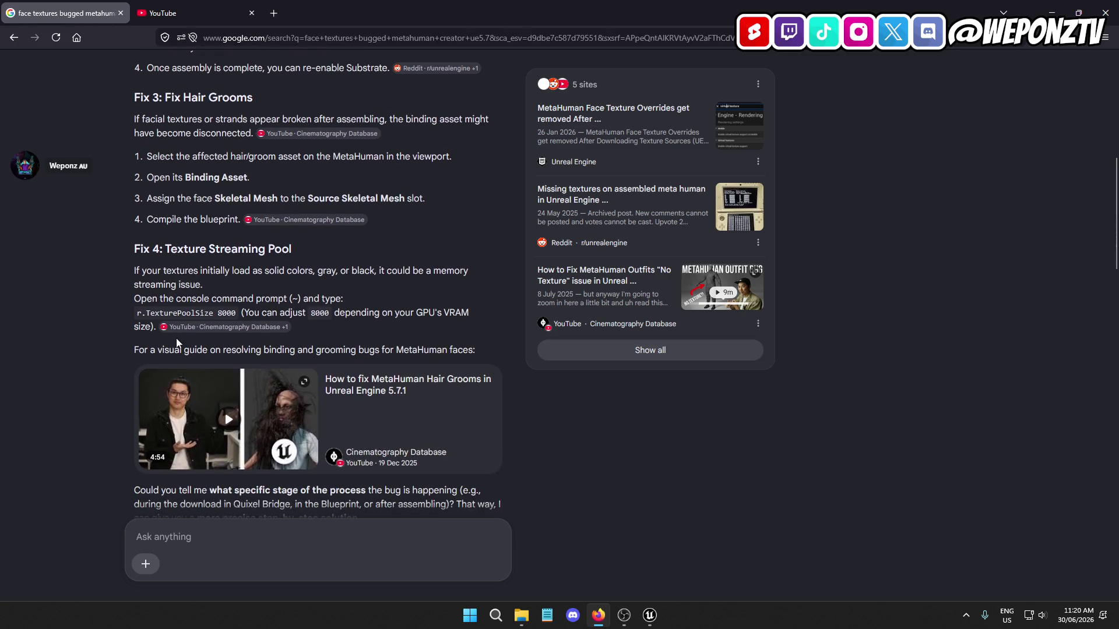
mouse_move(300, 249)
mouse_down()
mouse_move(150, 258)
mouse_move(167, 260)
mouse_up()
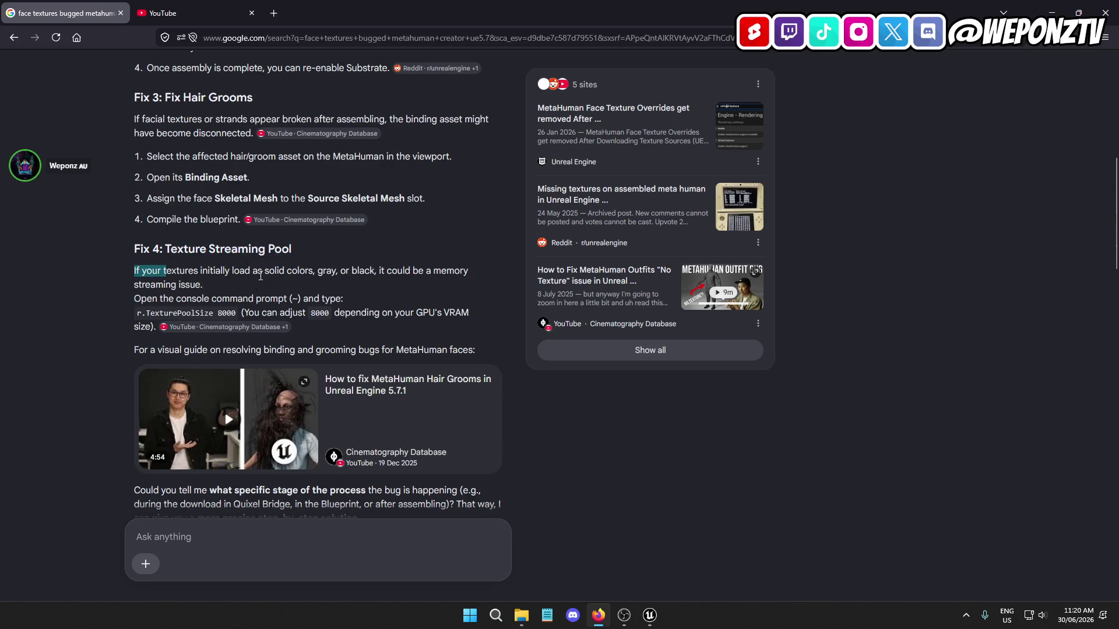
click(297, 273)
drag(156, 286, 223, 293)
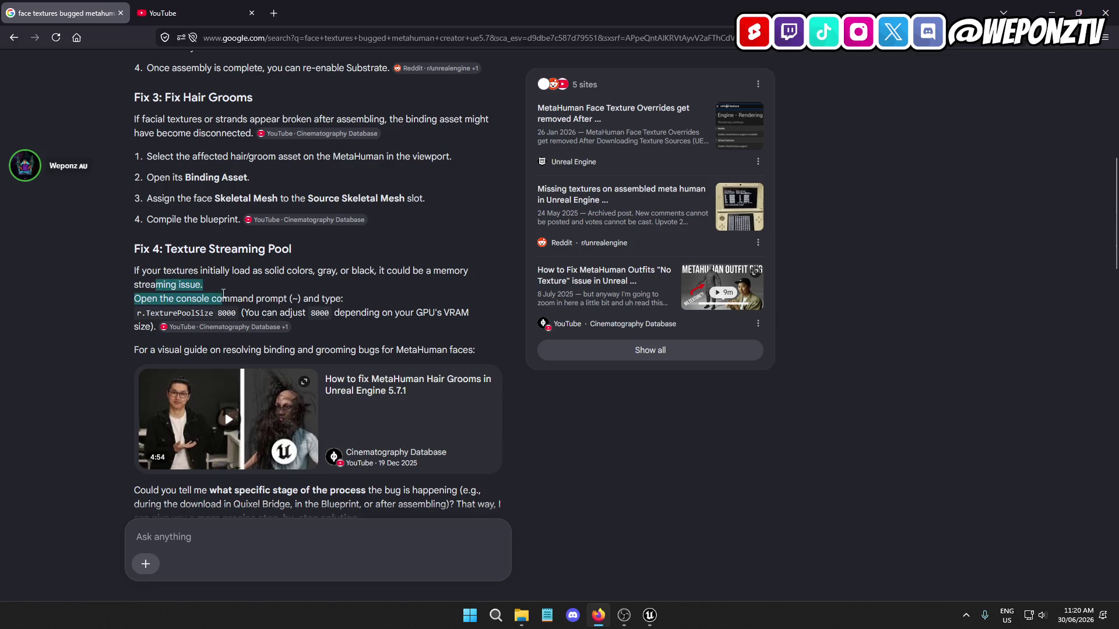
click(331, 304)
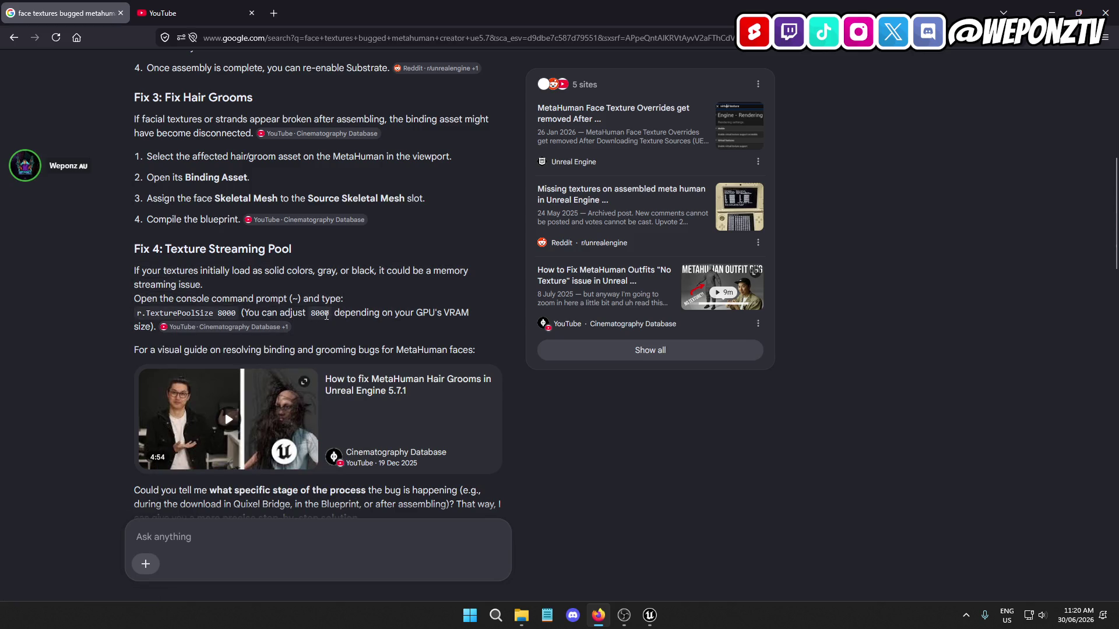
drag(235, 314, 124, 309)
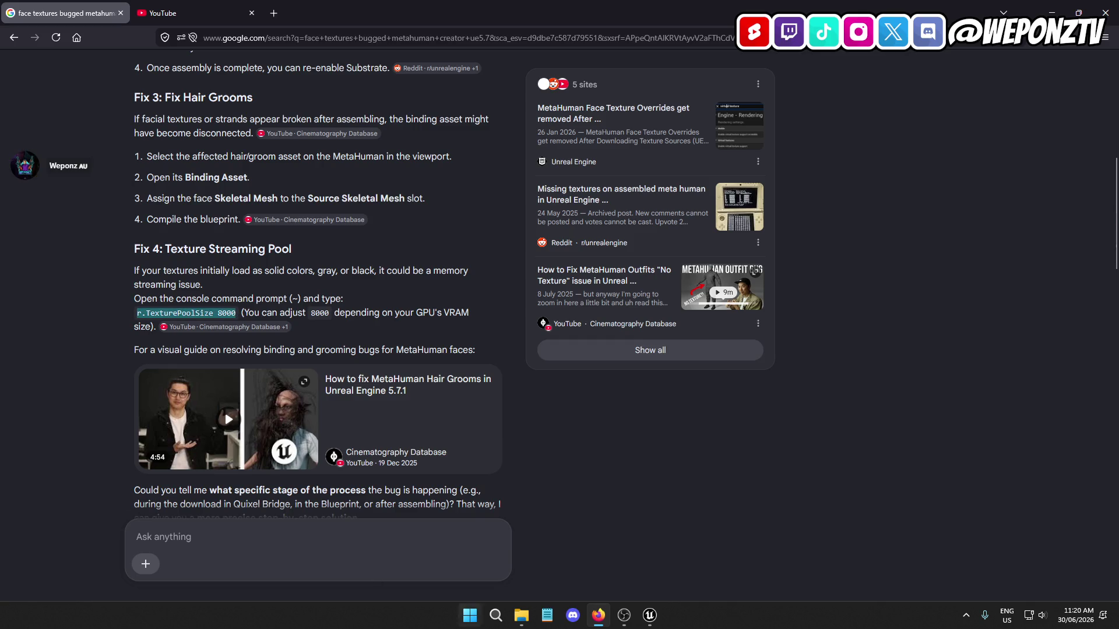
click(649, 615)
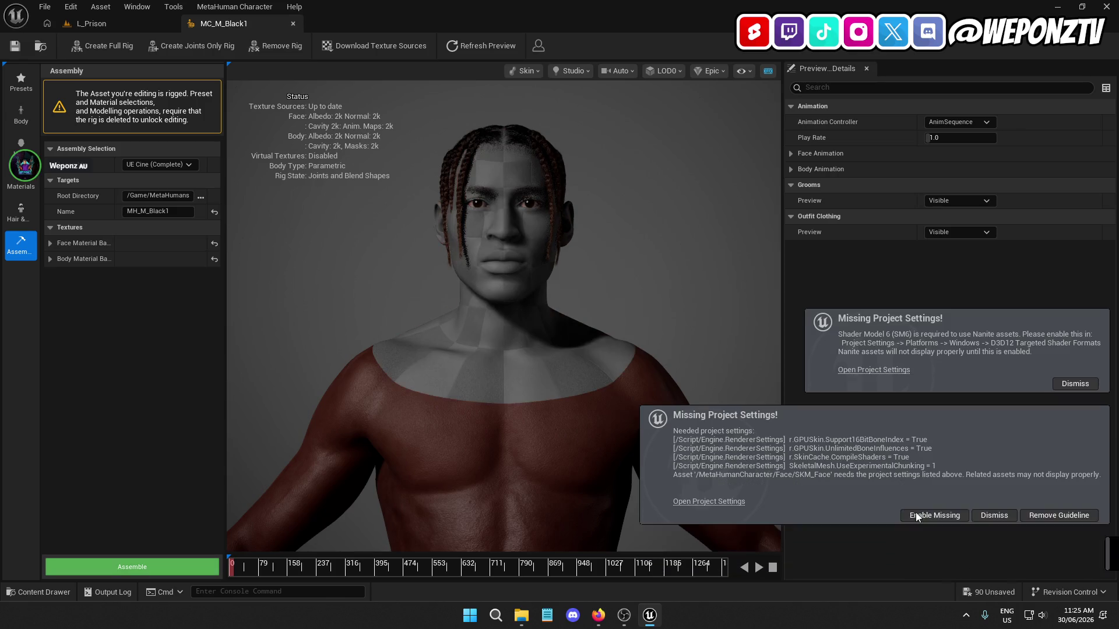
Enable the missing renderer project settings, dismiss the Nanite notice, and return to L_Prison
click(927, 512)
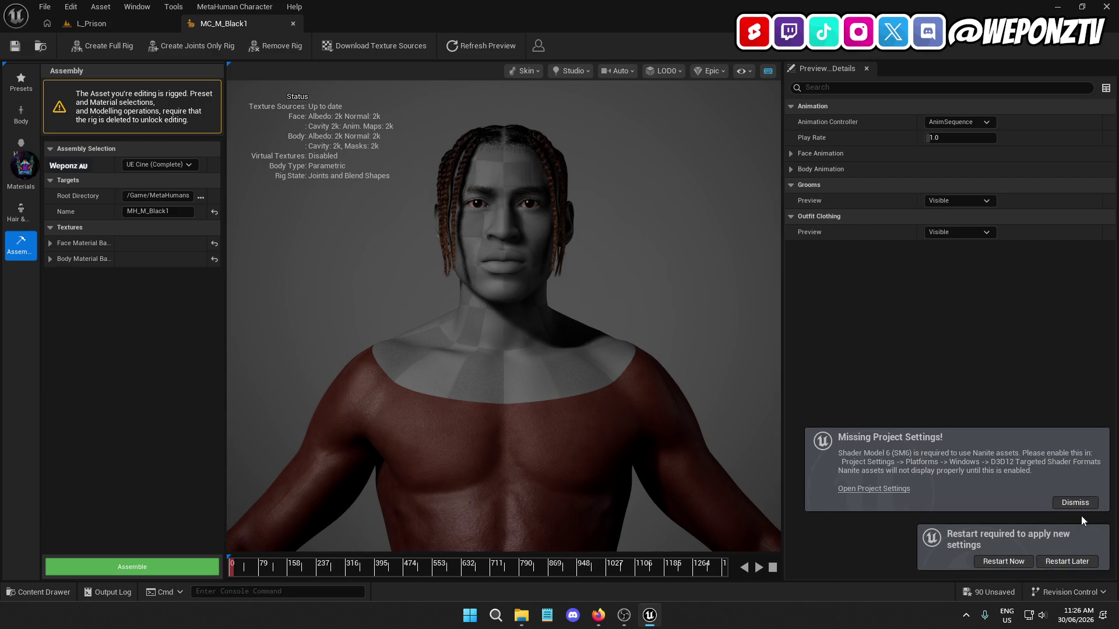
click(1077, 498)
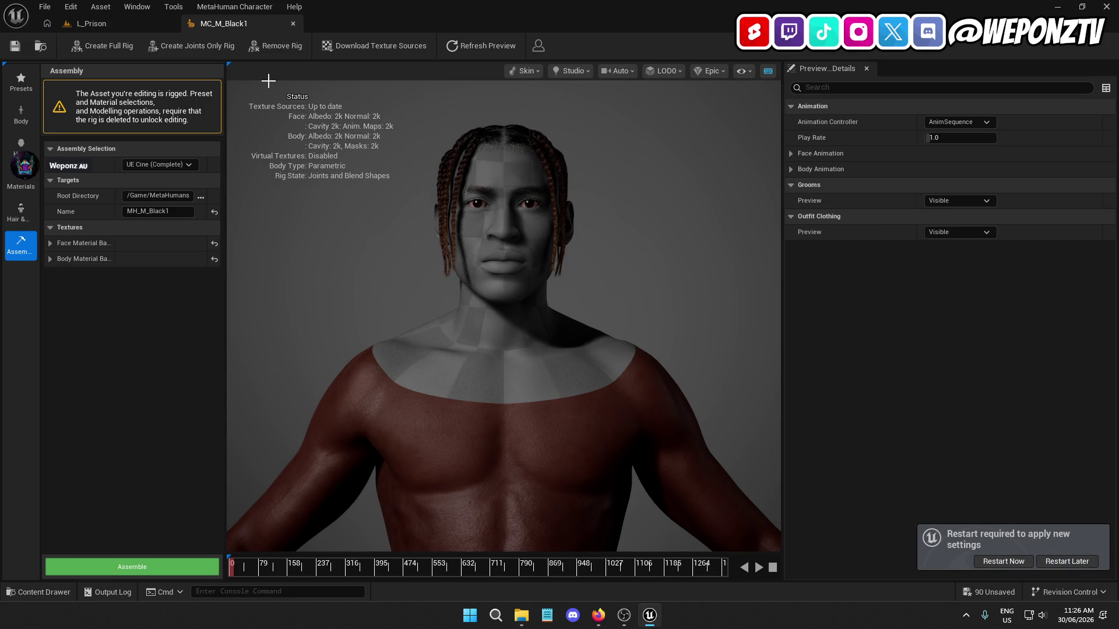
click(99, 28)
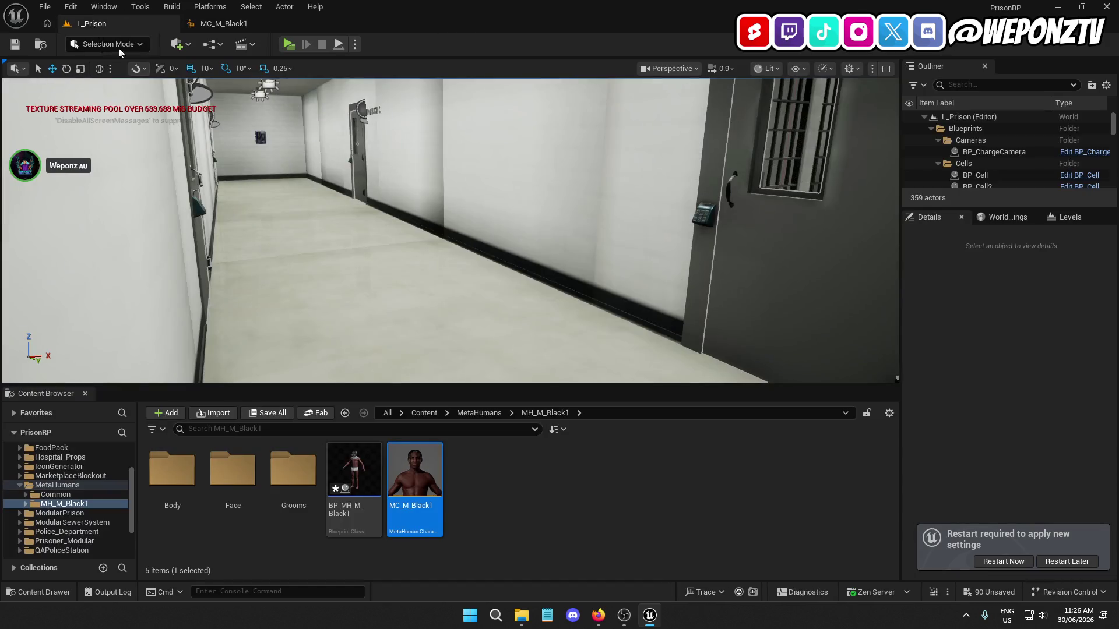
In the MetaHumans folder, search 'skele' and select the SKM_Face asset
click(469, 415)
text(skele)
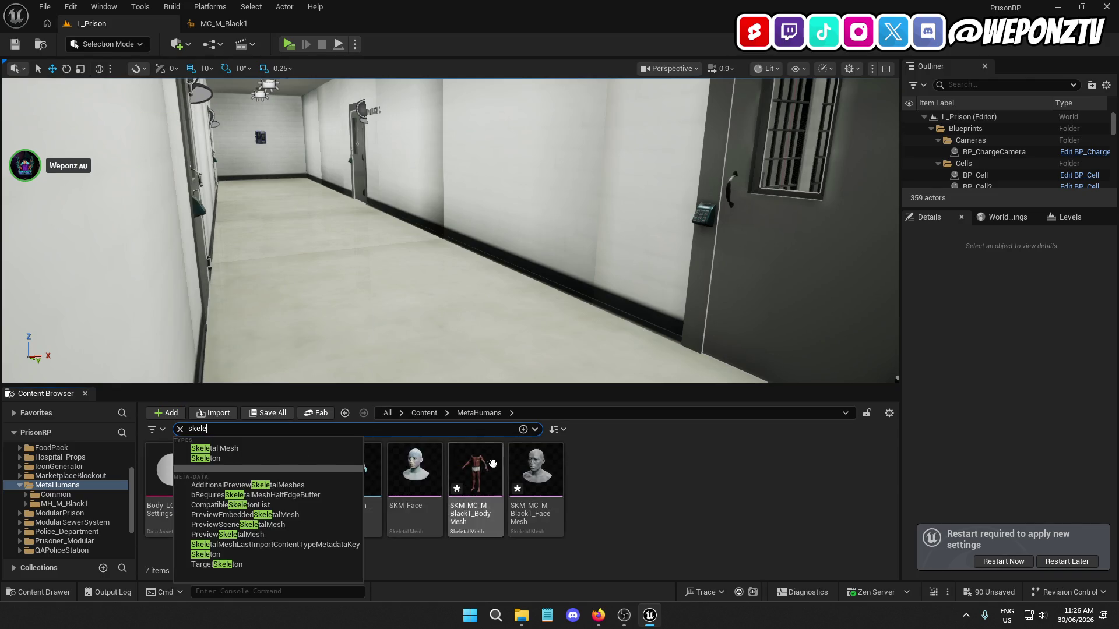
click(413, 478)
Search MetaHumans for 'mesh' and select all results except the Face_LOD Settings asset
key(ctrl+f)
text(mesh)
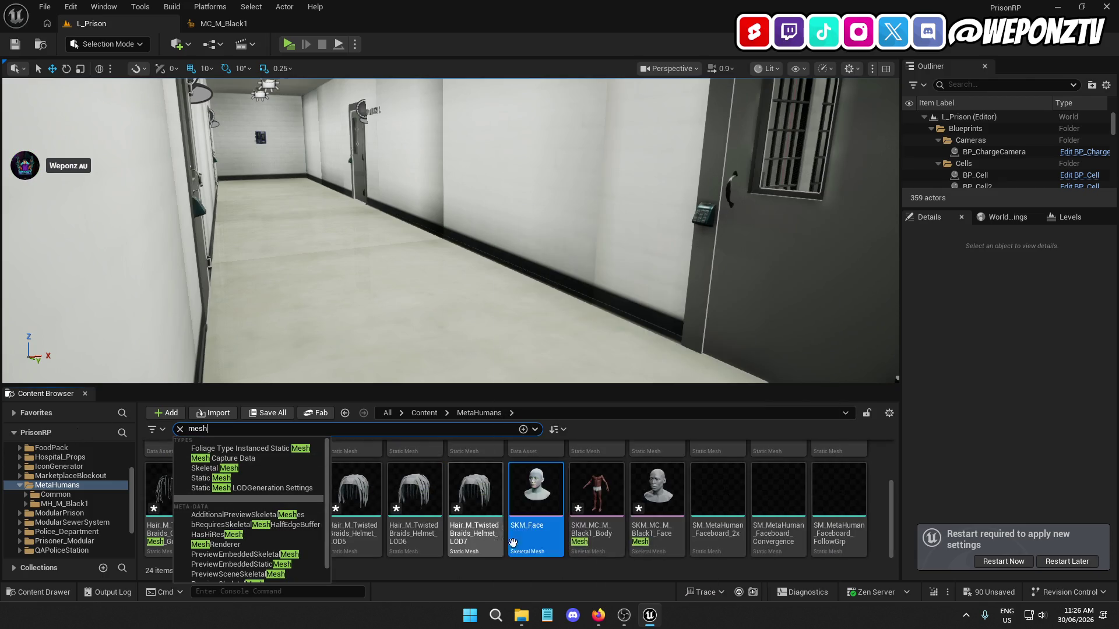
scroll(507, 536, up, 3)
click(528, 513)
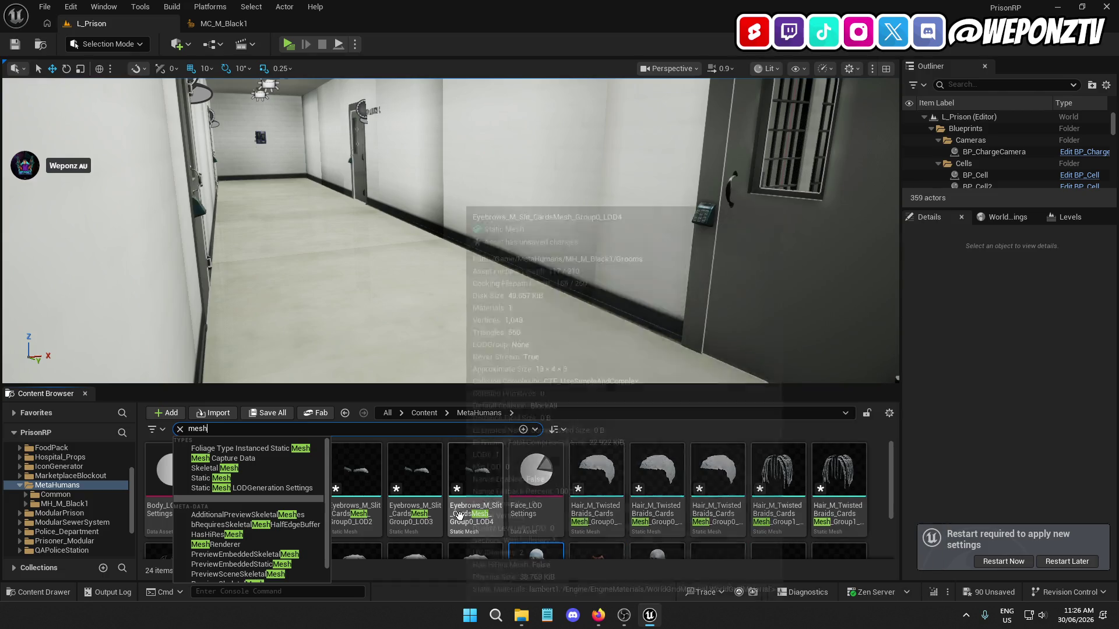
key(ctrl+a)
ctrl+click(519, 512)
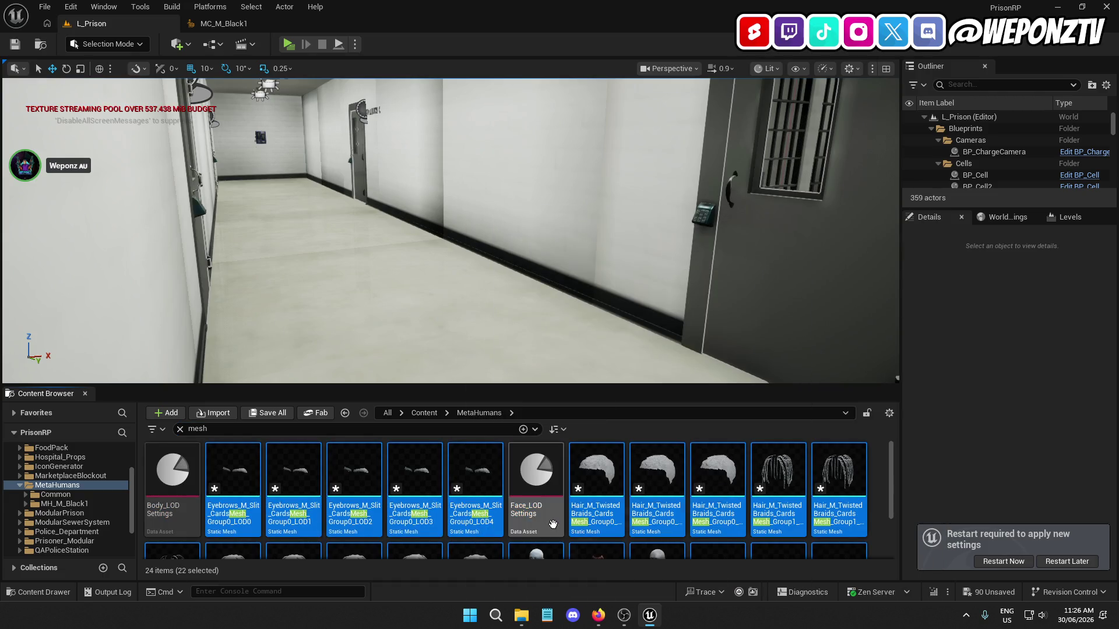
scroll(536, 513, down, 2)
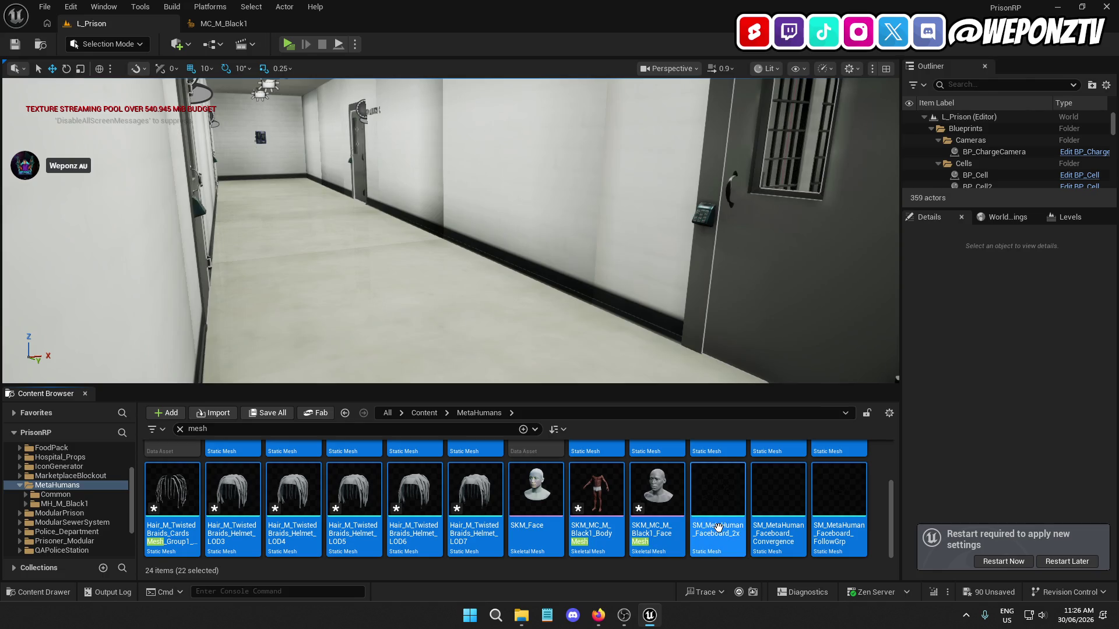
Deselect the skeletal meshes and enable Nanite on the remaining 19 static meshes
right_click(719, 527)
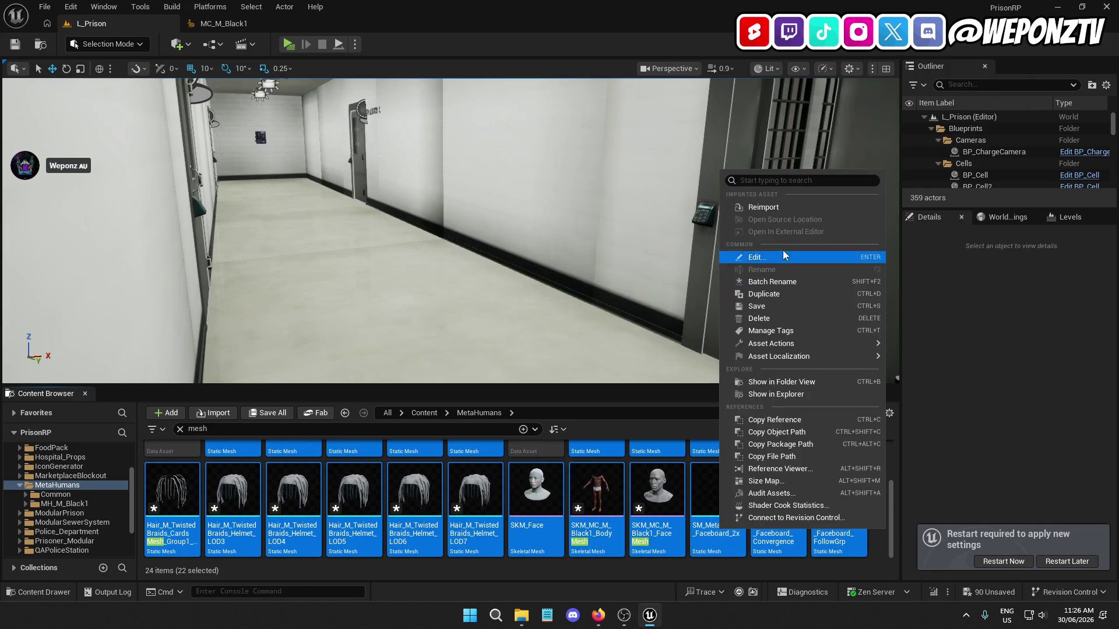
ctrl+click(536, 507)
ctrl+click(596, 507)
ctrl+click(664, 551)
scroll(757, 489, up, 2)
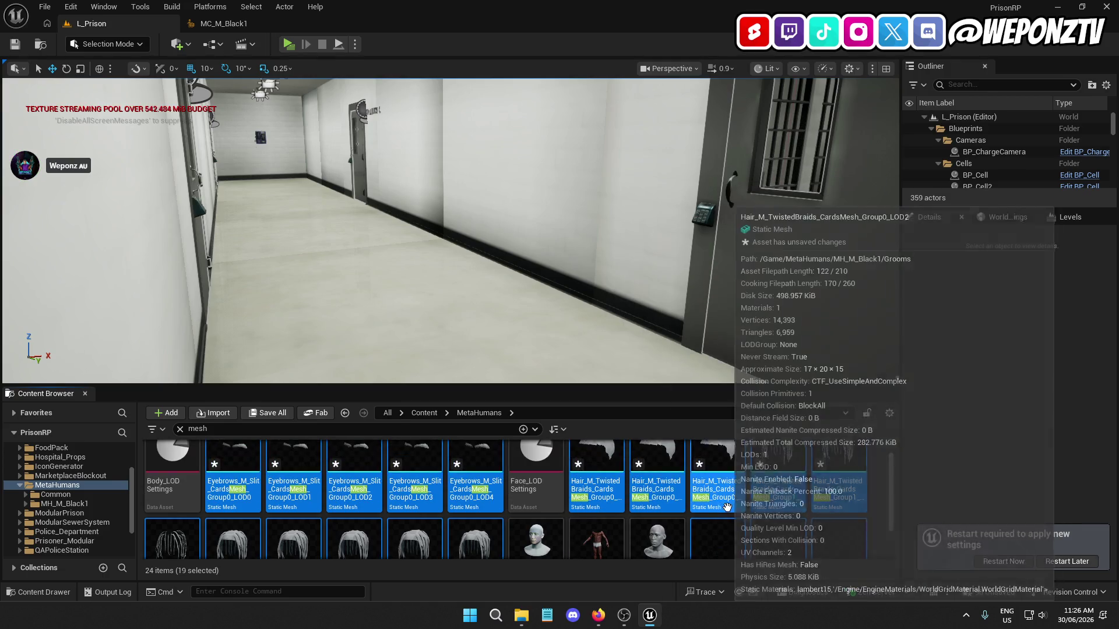
scroll(768, 483, down, 2)
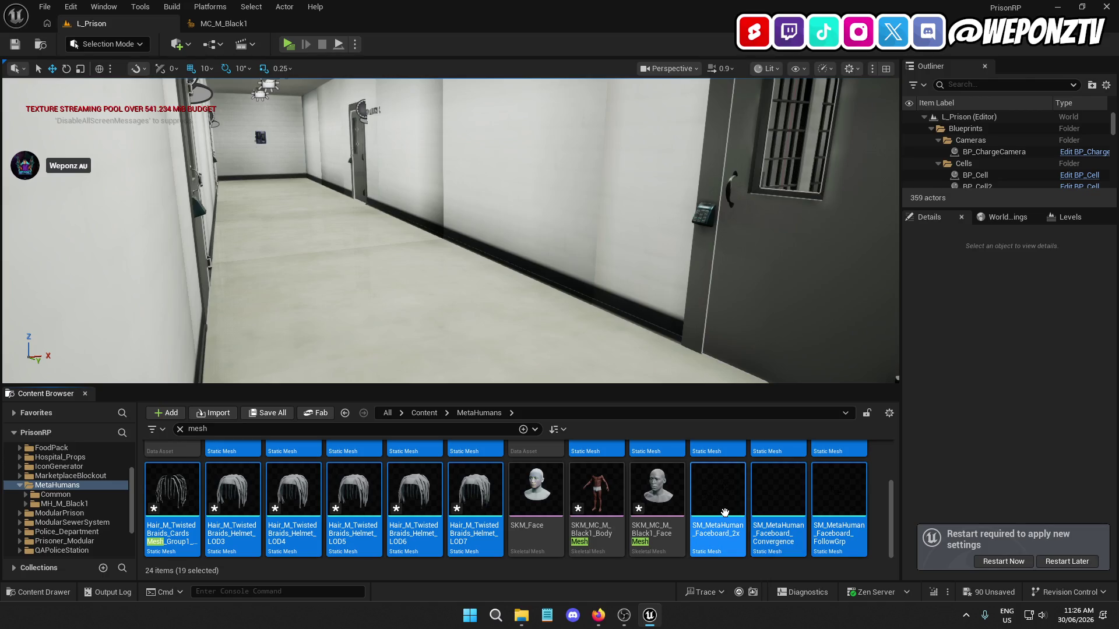
right_click(723, 517)
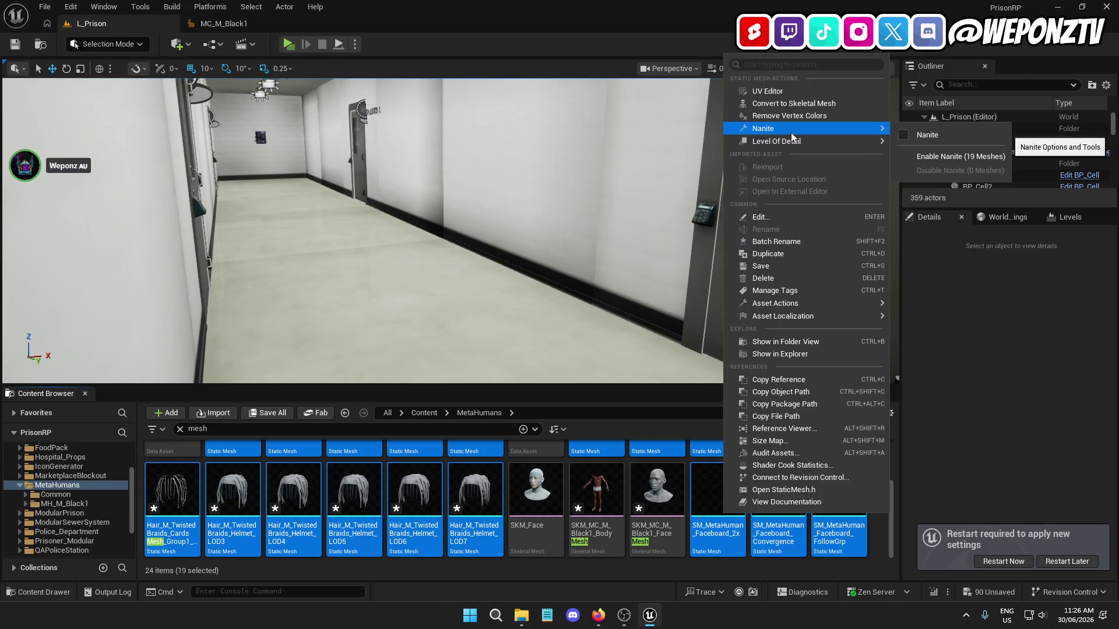
click(550, 524)
Select SKM_Face plus MC_M_Black1's body and face skeletal meshes and bring up their actions
ctrl+click(595, 501)
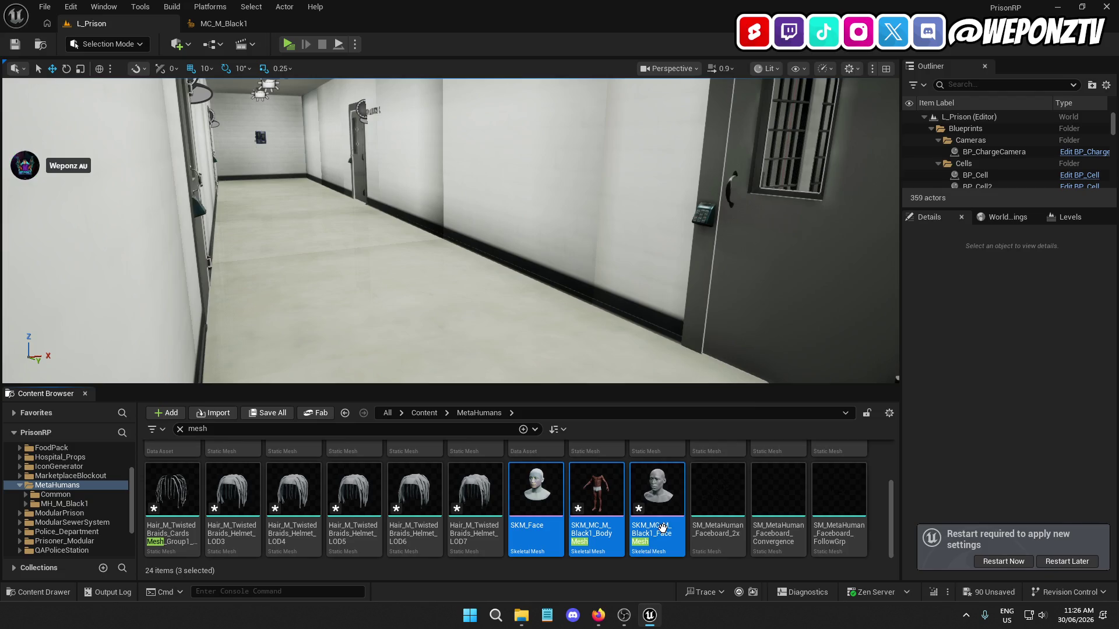
ctrl+click(656, 501)
right_click(664, 507)
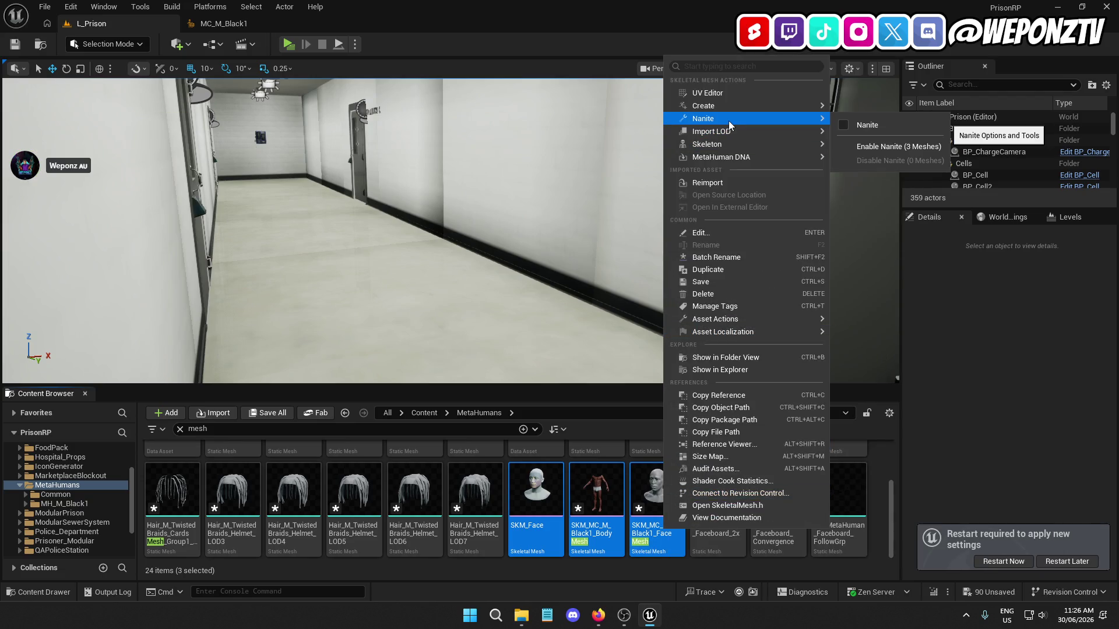
click(387, 413)
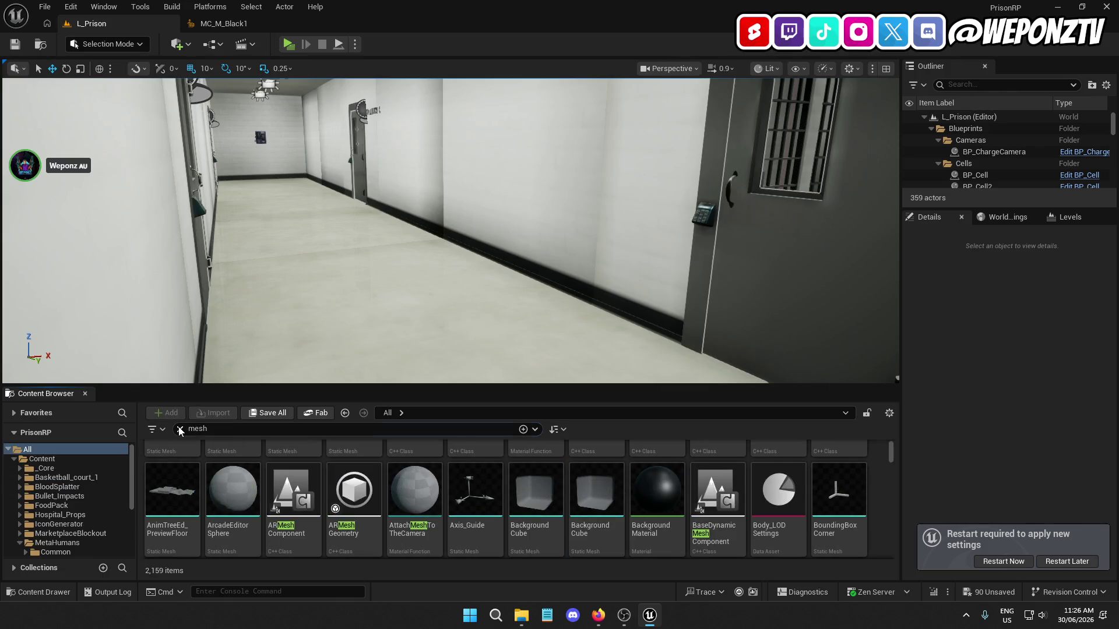
Clear the mesh search and browse to Content > ModularSewerSystem > Models
click(180, 429)
click(157, 481)
double_click(156, 481)
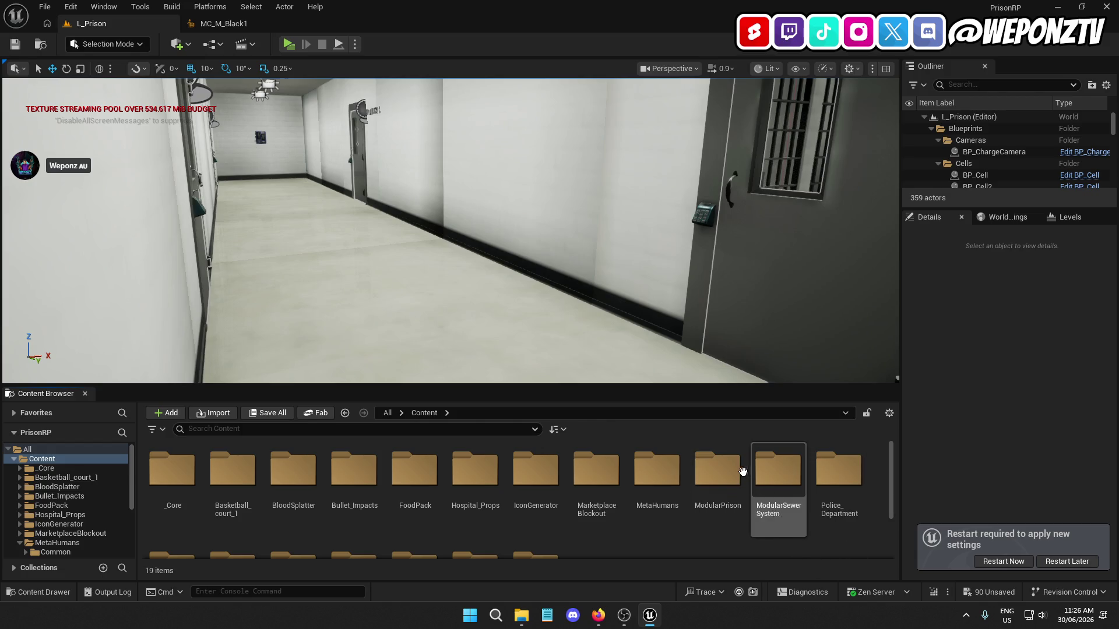
click(769, 472)
double_click(769, 472)
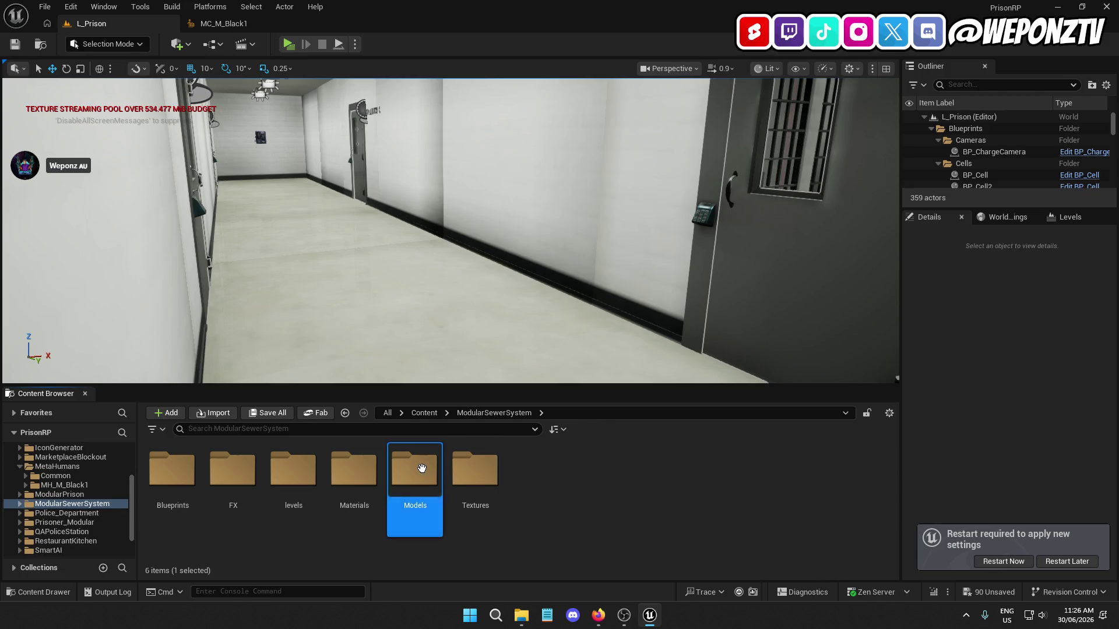
double_click(423, 471)
Filter Models by 'static', enable Nanite on all 269 meshes, and restart the editor
click(282, 430)
text(static)
click(431, 517)
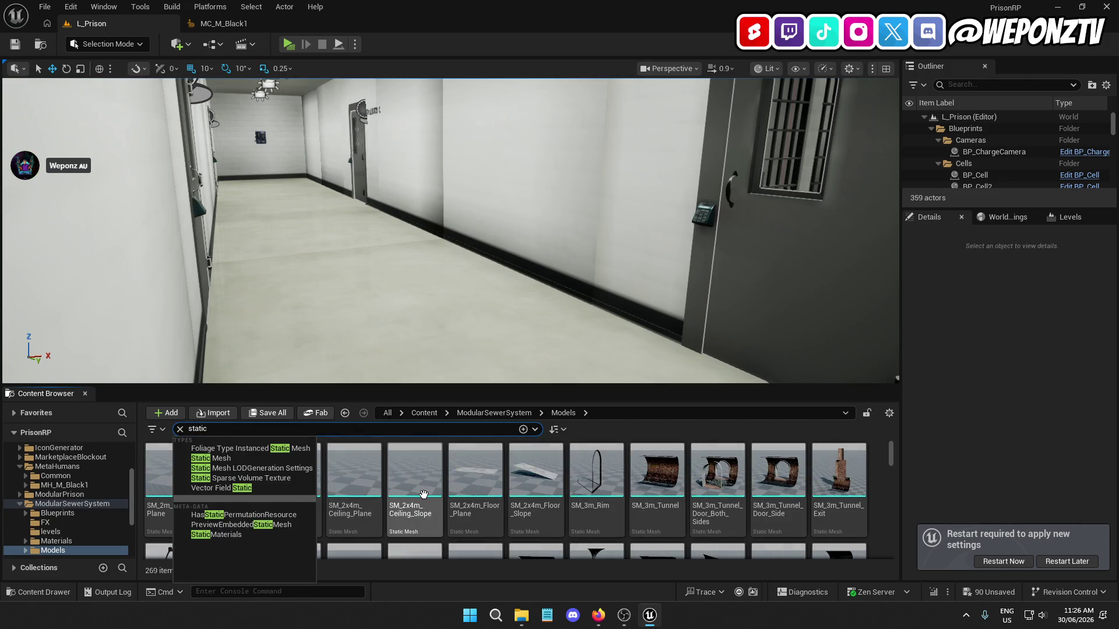
key(ctrl+a)
right_click(430, 517)
mouse_move(525, 133)
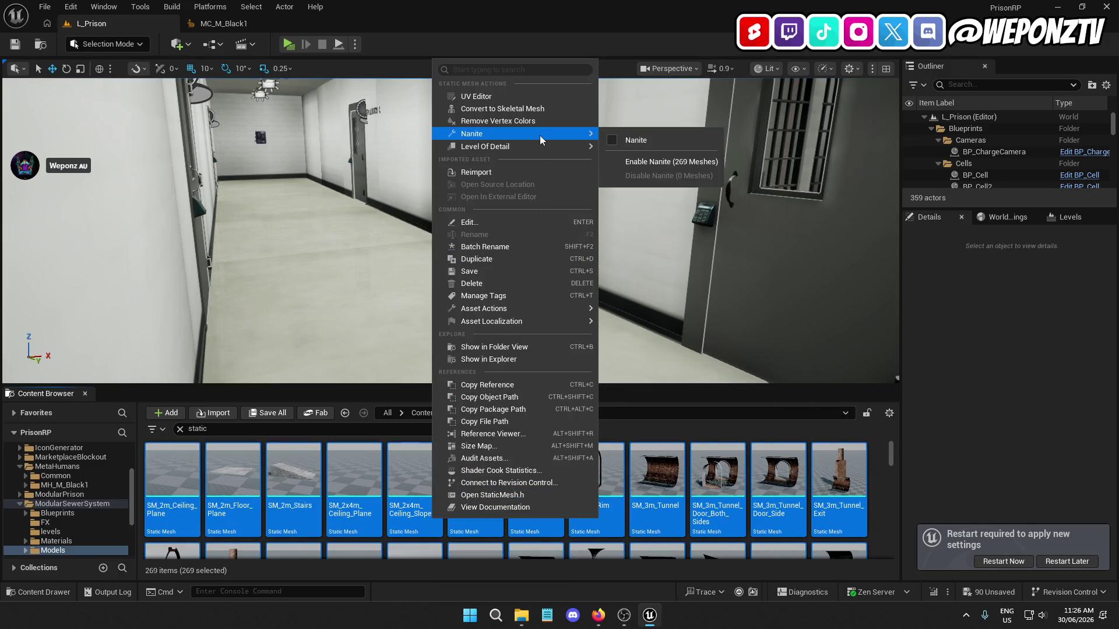
click(636, 510)
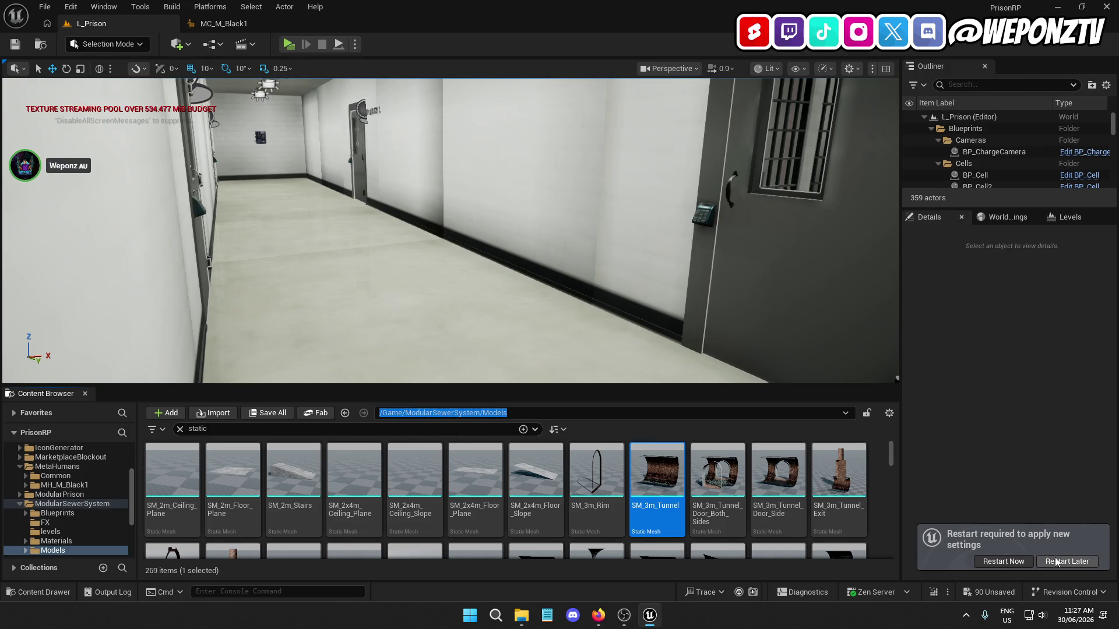
click(1003, 561)
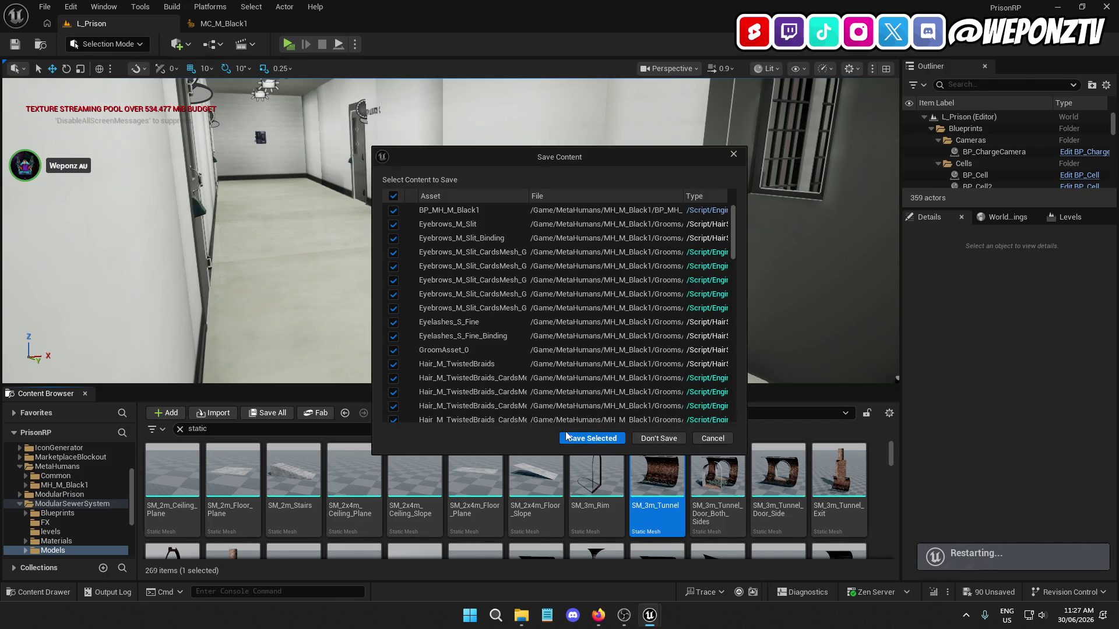
Save the unsaved MH_M_Black1 assets so the editor restarts, then minimize the browser
click(569, 437)
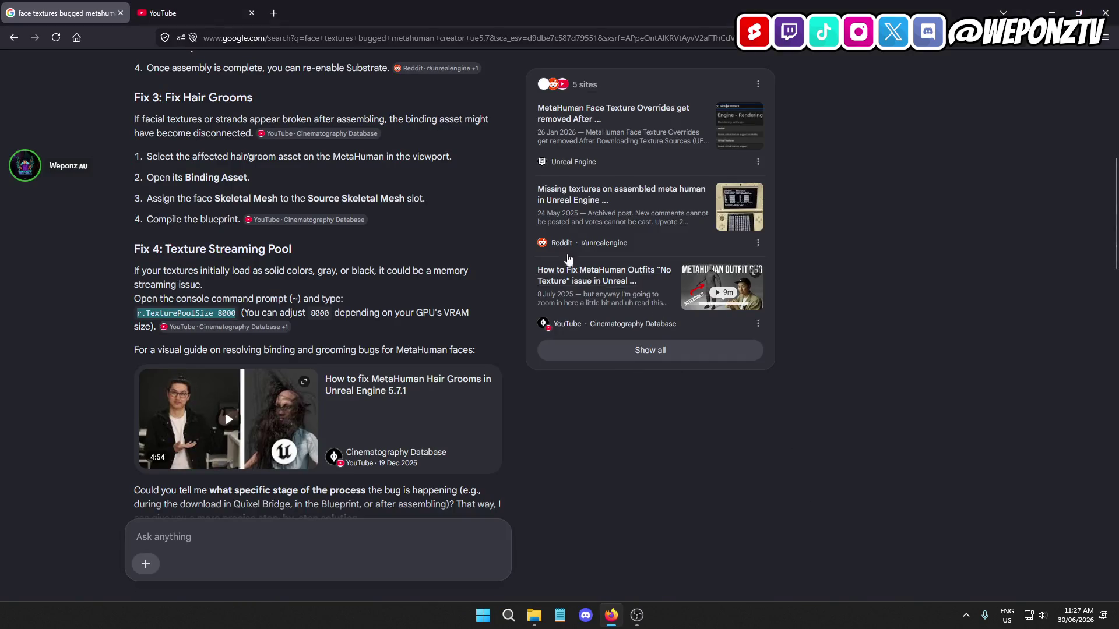
click(1052, 12)
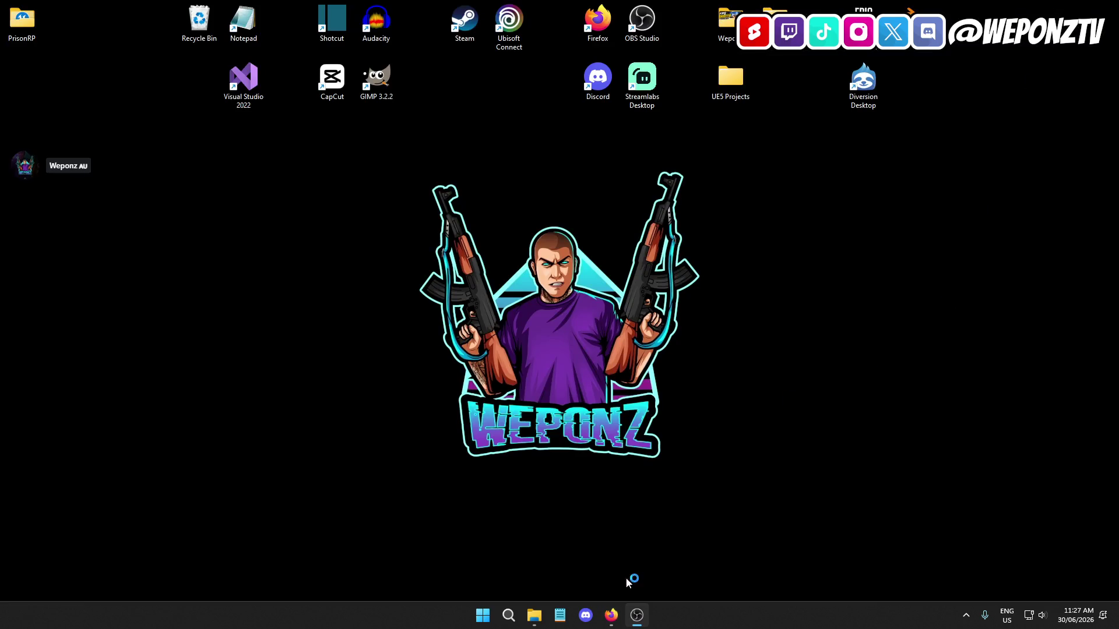
Wait for PrisonRP to reopen on L_Prison, then go to the Content root folder
click(611, 616)
click(1051, 13)
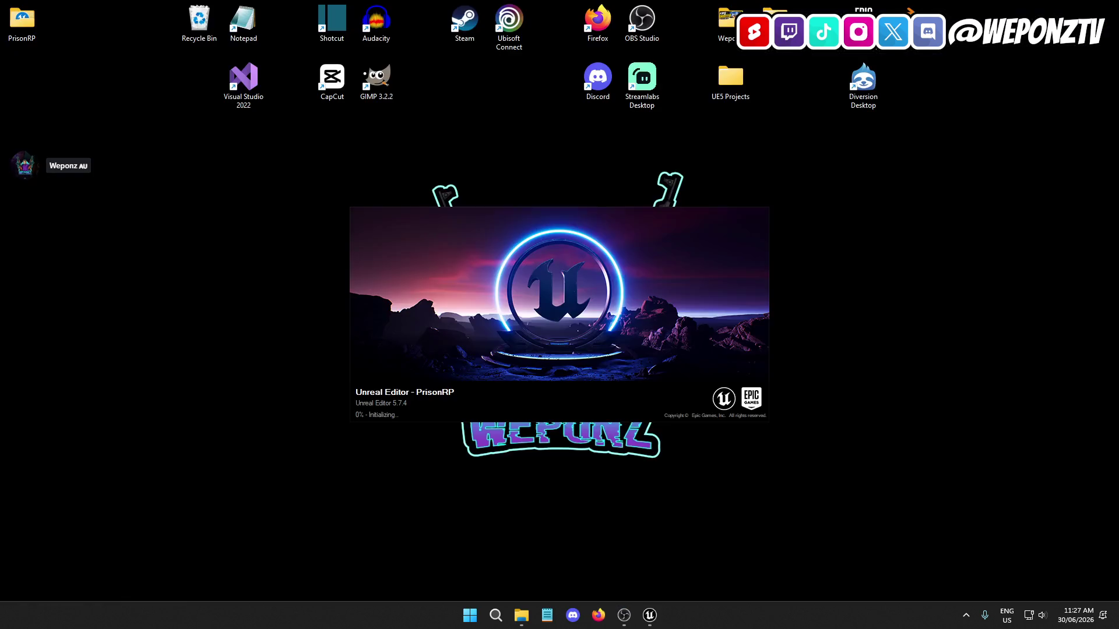
mouse_move(649, 615)
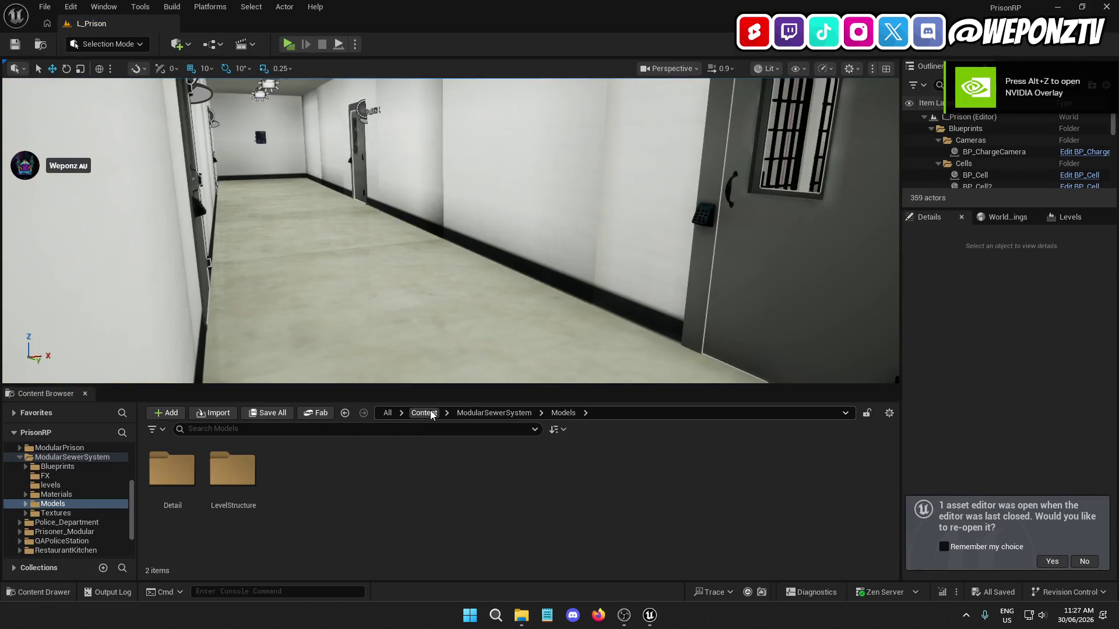
click(431, 414)
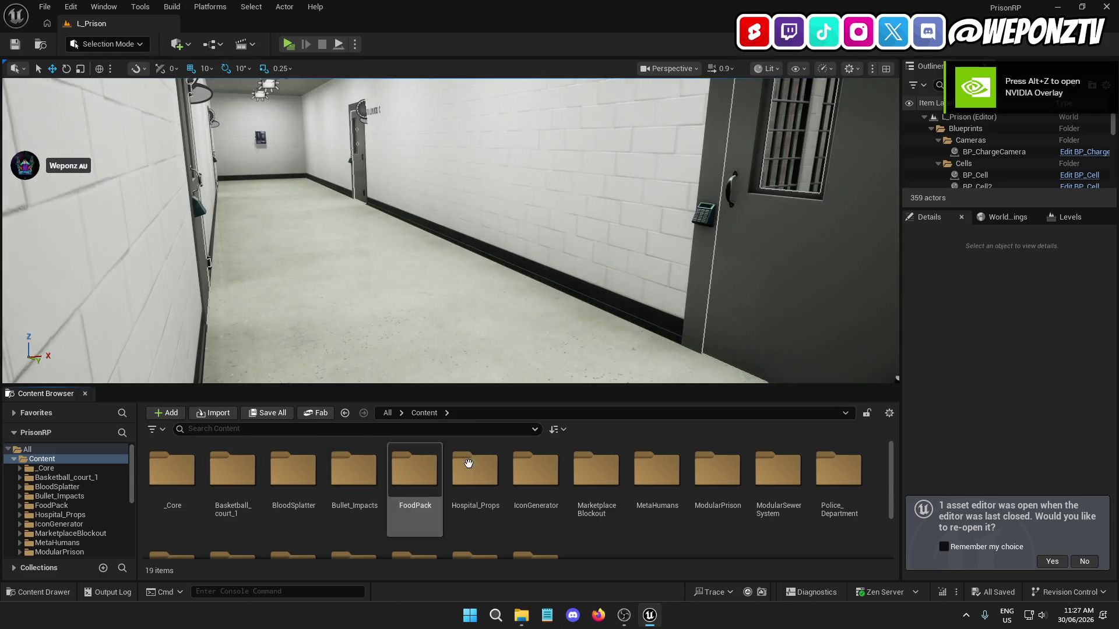
Open MetaHumans > MH_M_Black1 and load MC_M_Black1 in the MetaHuman Character editor
click(663, 468)
double_click(663, 468)
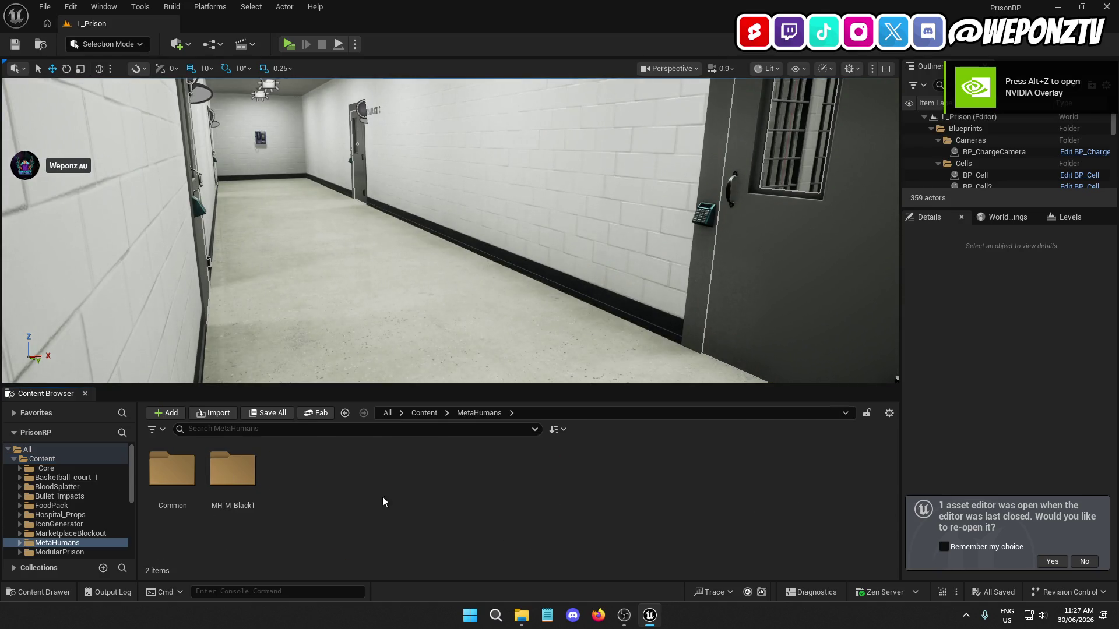
double_click(232, 466)
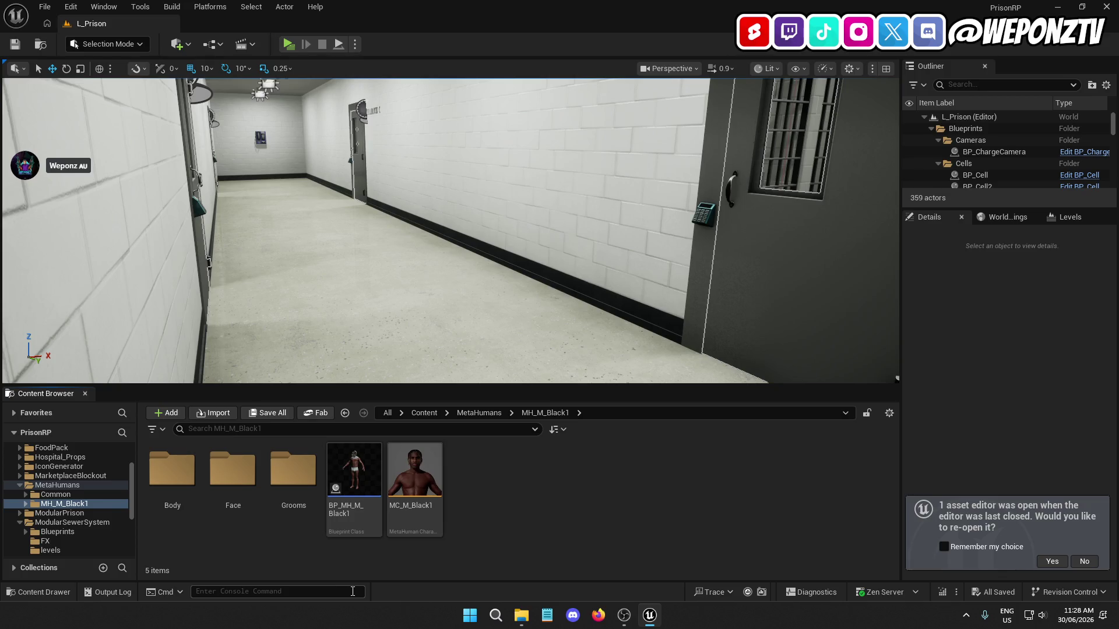
double_click(416, 462)
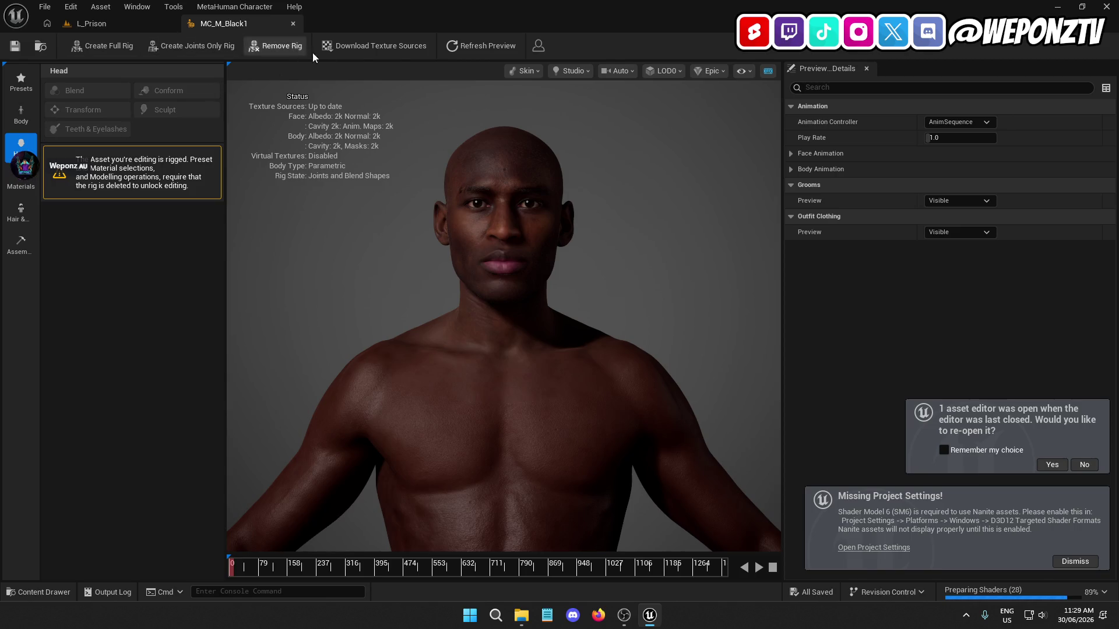
Download MC_M_Black1's texture sources, expand its Face and Body Material settings, and save the character
click(373, 46)
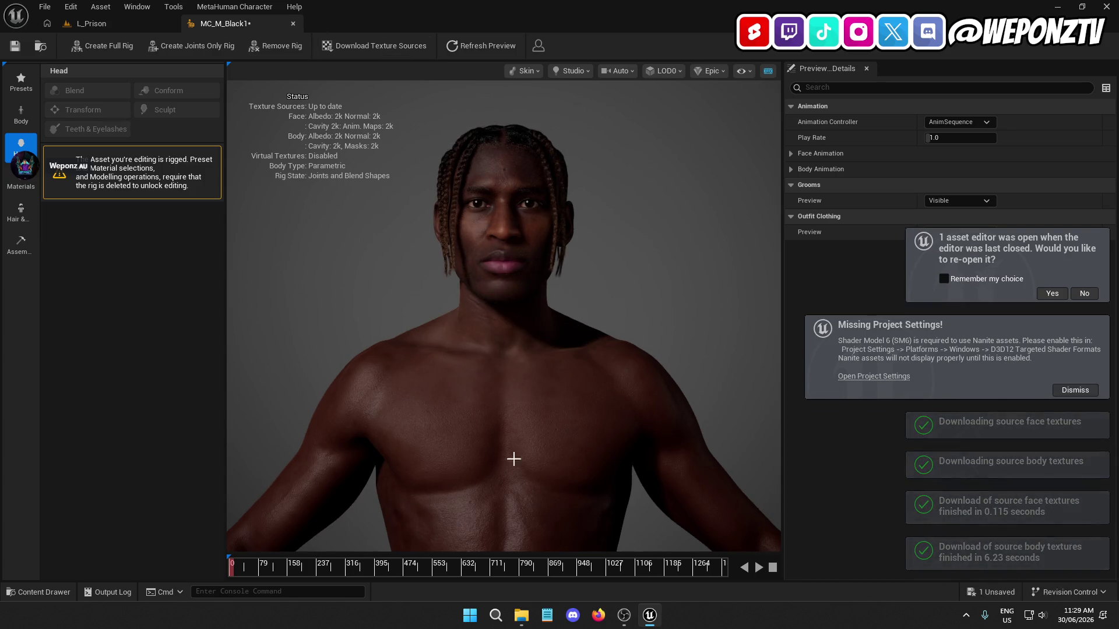
click(16, 248)
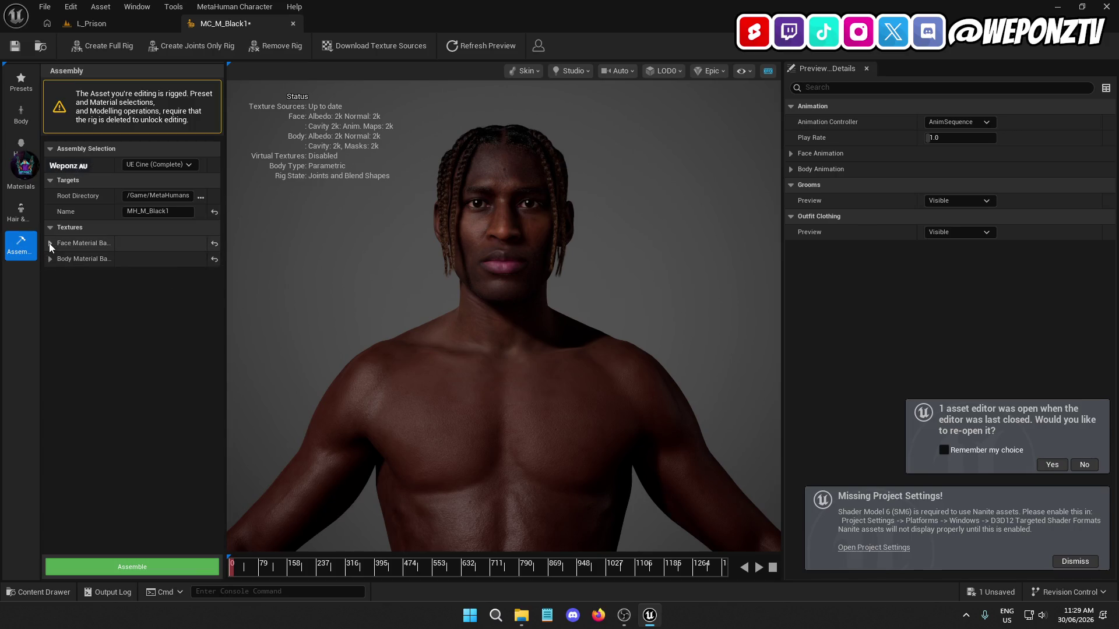
click(50, 243)
click(50, 275)
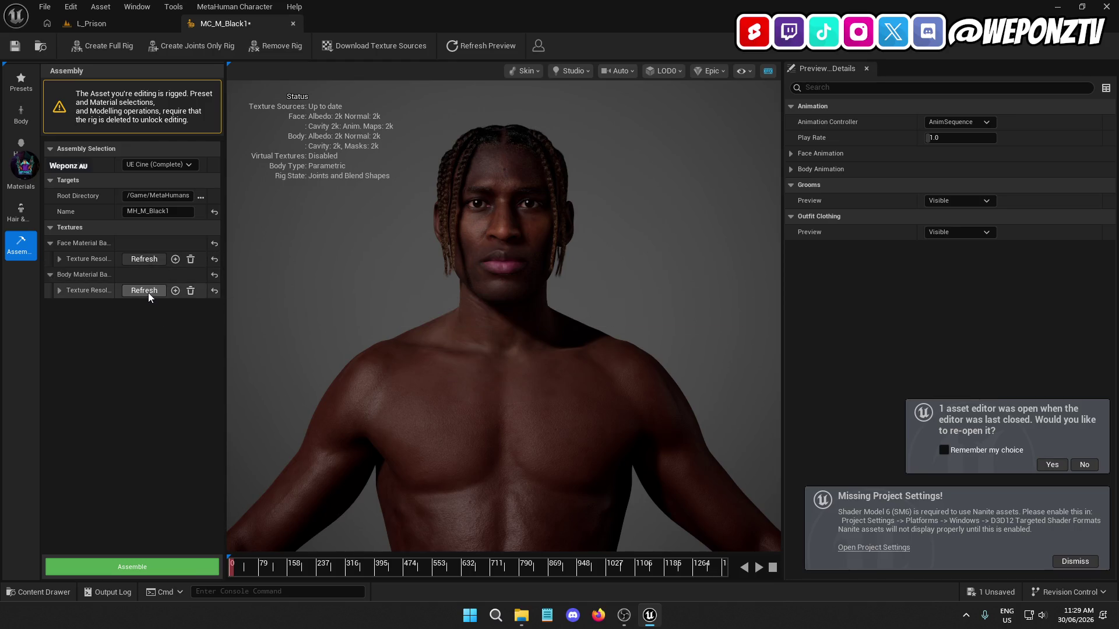
click(15, 46)
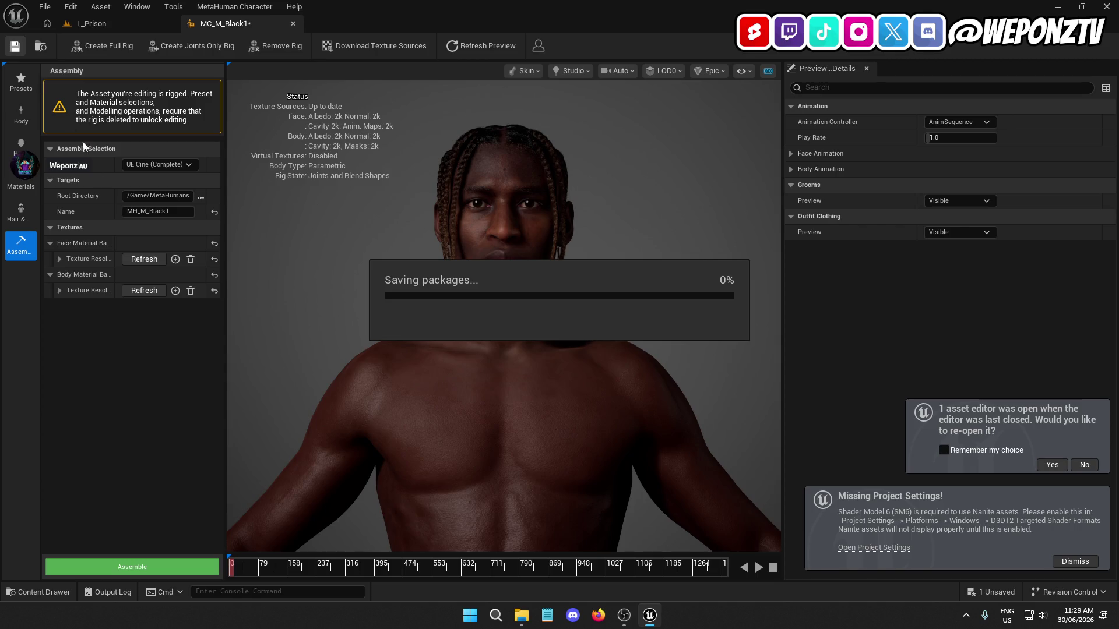
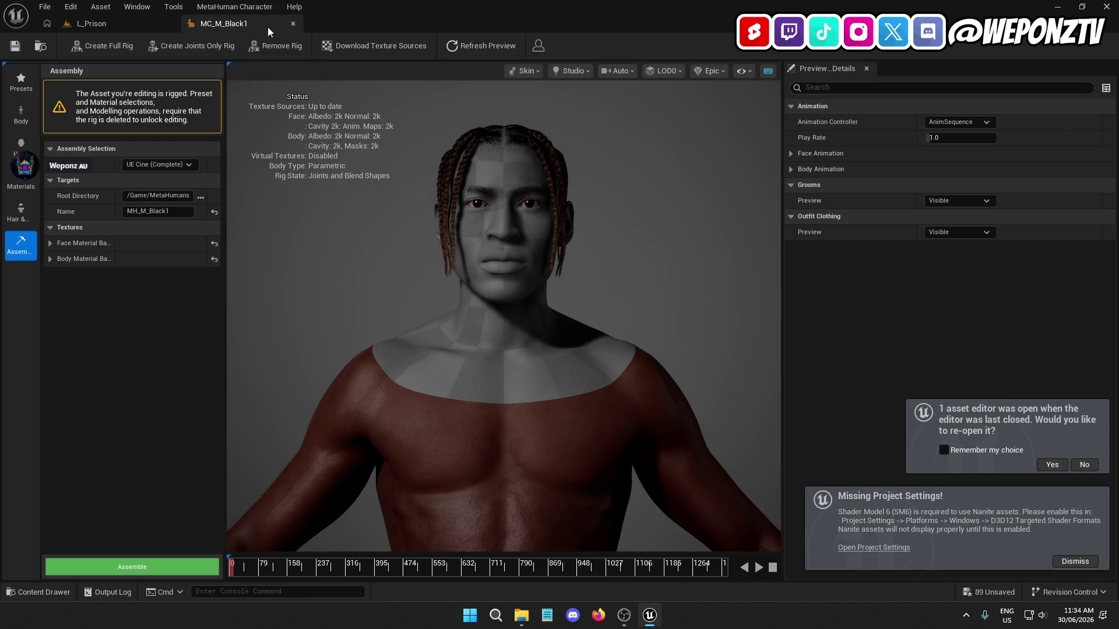
Close the MC_M_Black1 character editor and save all assets and levels
click(293, 23)
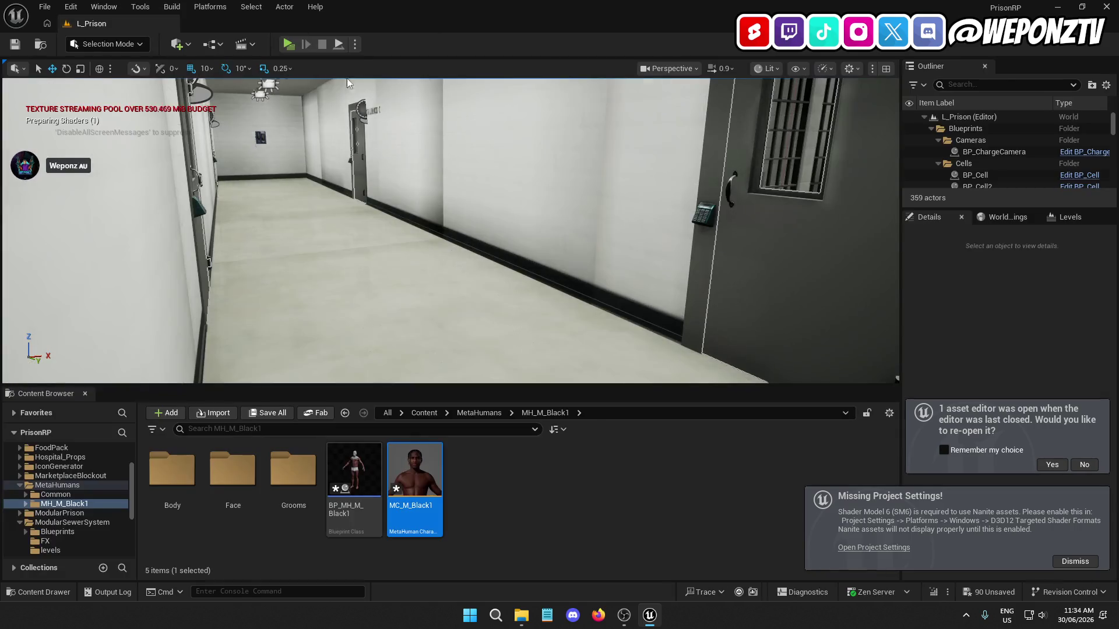
click(45, 7)
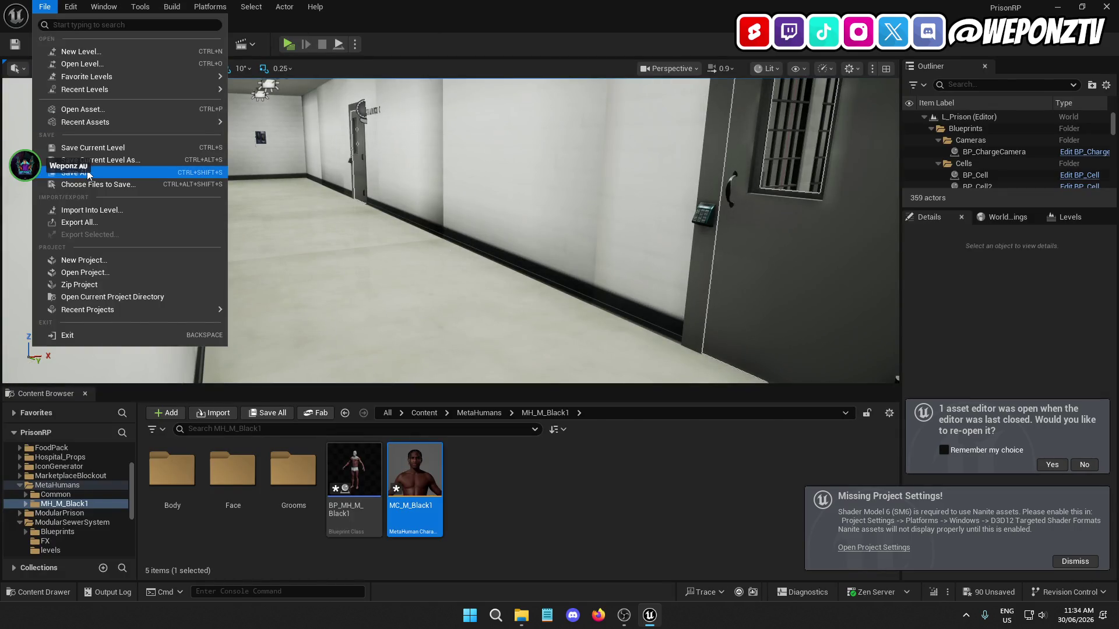
click(70, 175)
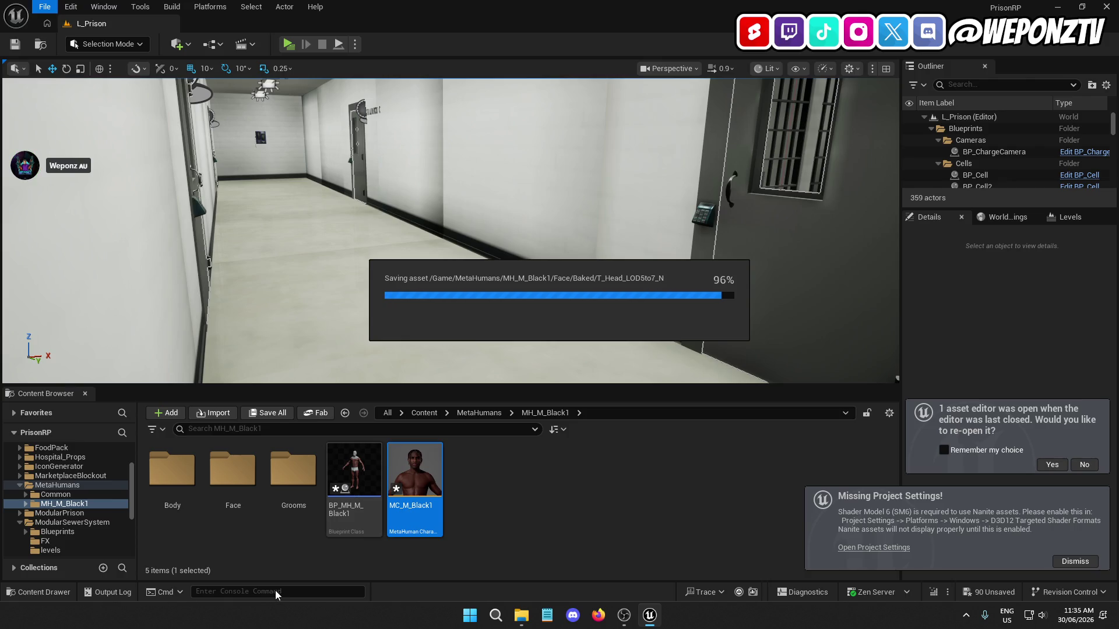
Set r.TexturePoolSize 8000, test it in a Standalone preview, then close the editor
text(r.TexturePoolSize 8000)
key(Return)
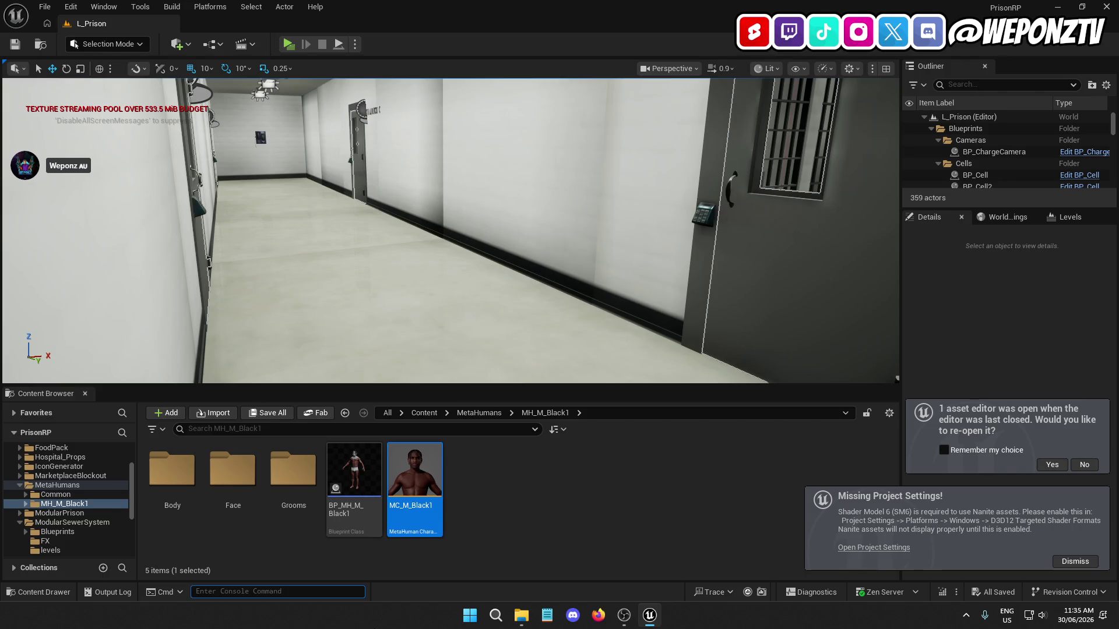
click(286, 39)
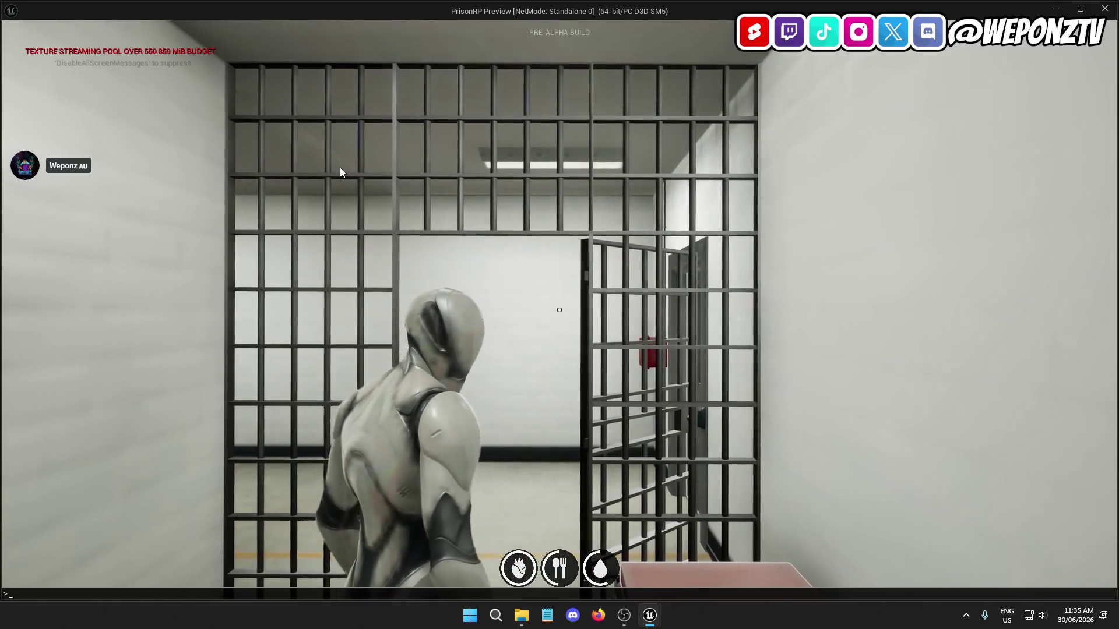
text(r.TexturePoolSize 8000)
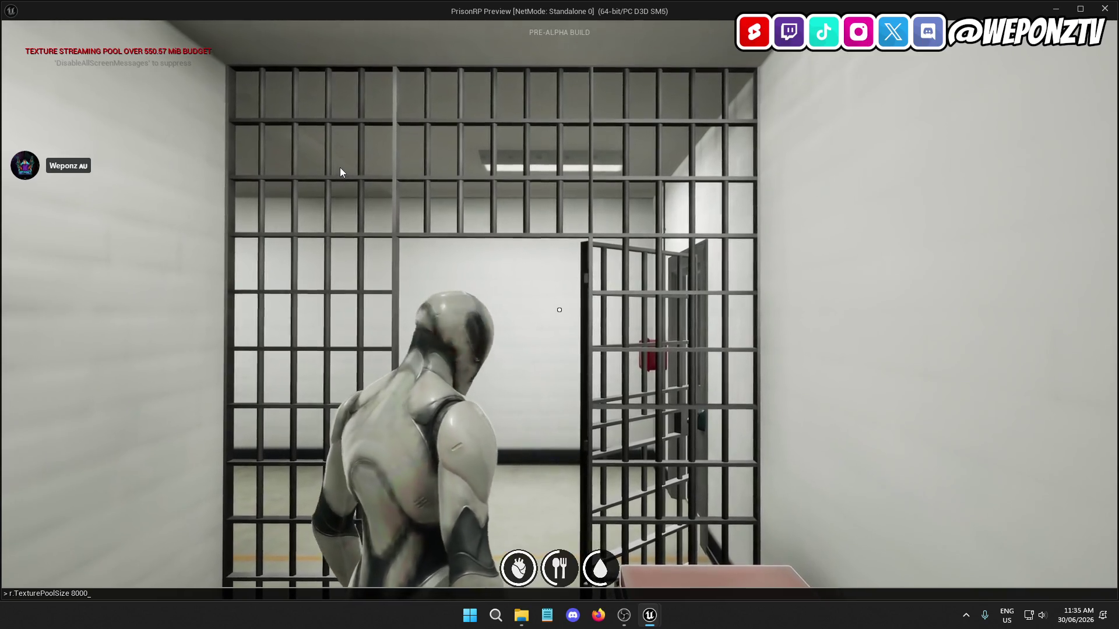
key(Return)
key(Escape)
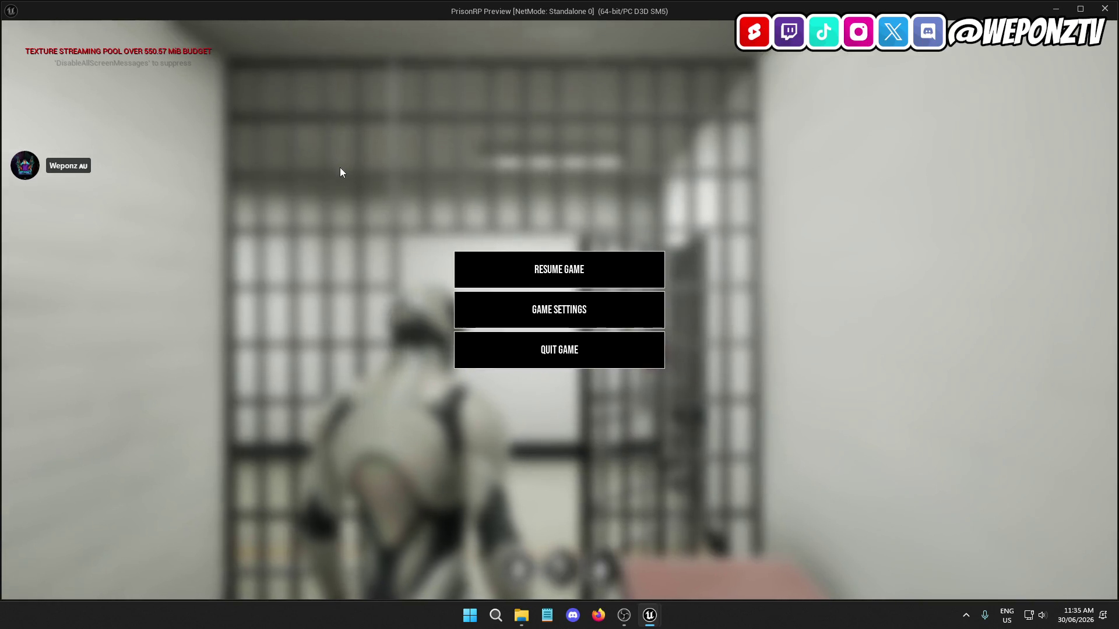
click(562, 351)
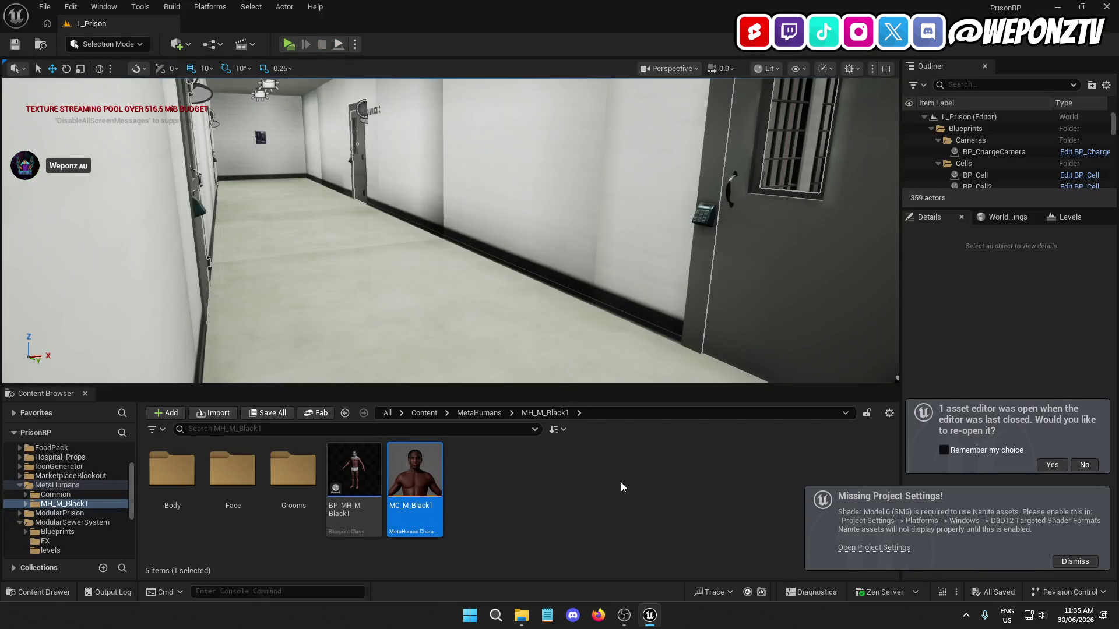
click(1105, 6)
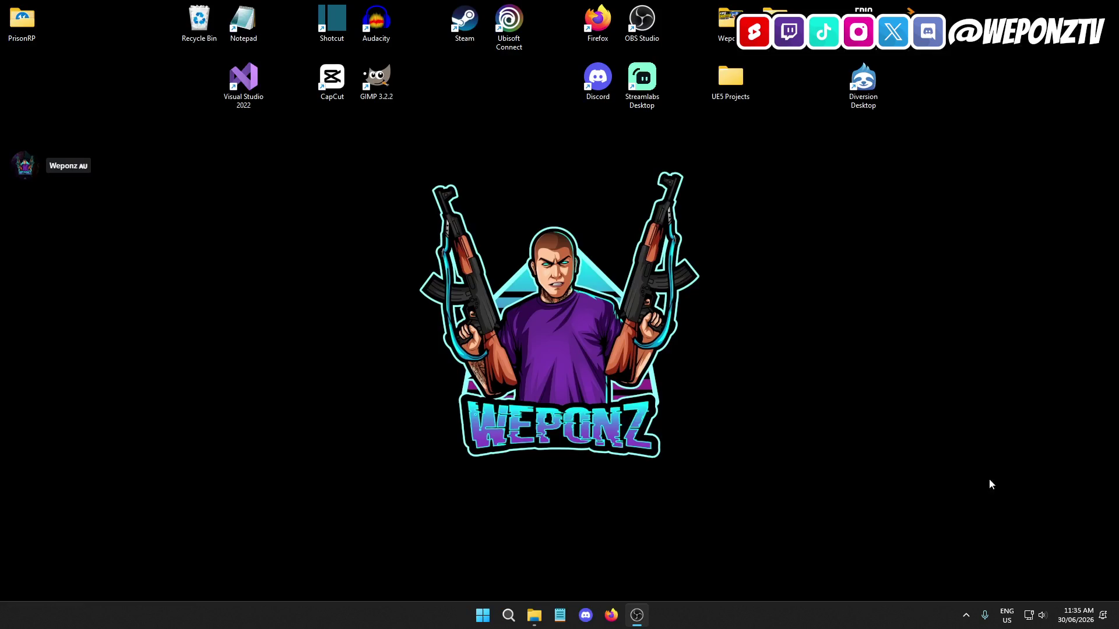
Relaunch PrisonRP.uproject from the projects > PrisonRP folder
double_click(736, 73)
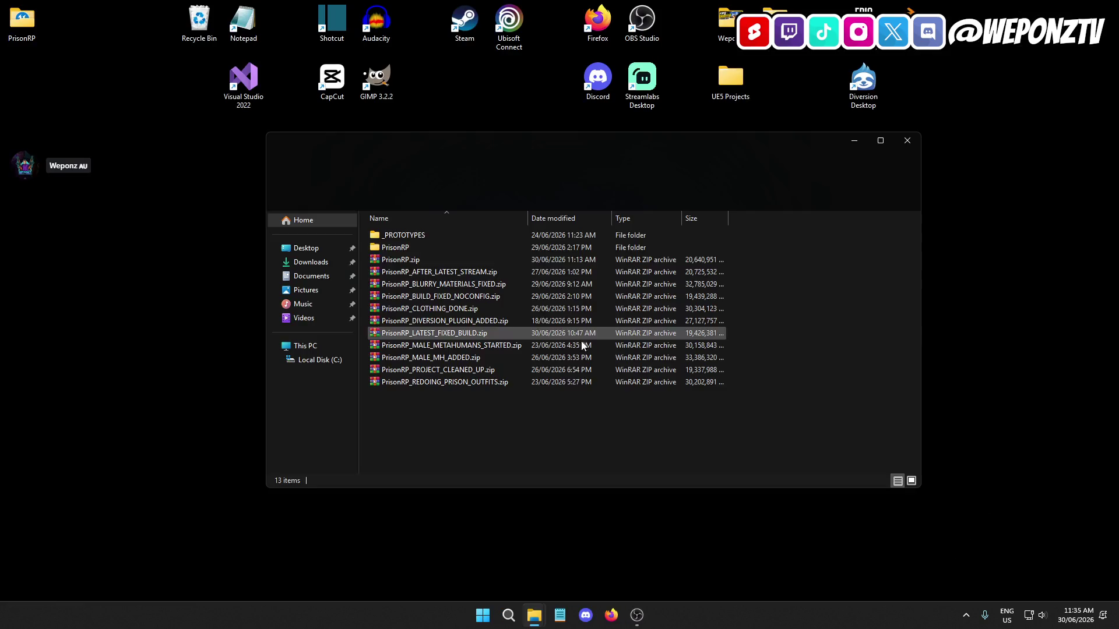
double_click(402, 247)
double_click(443, 321)
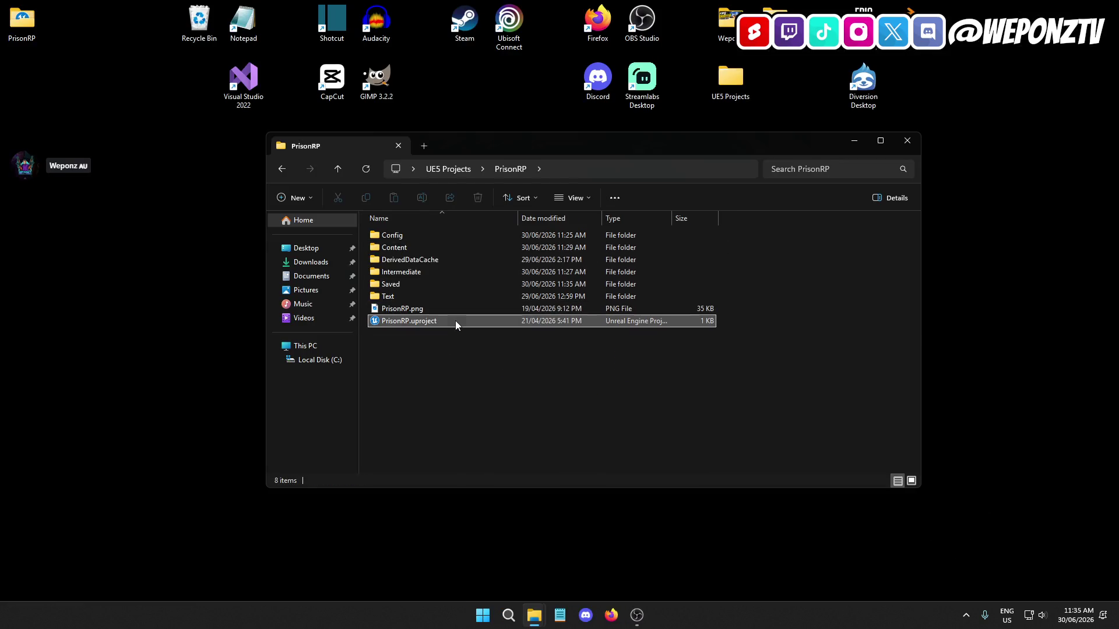
click(907, 140)
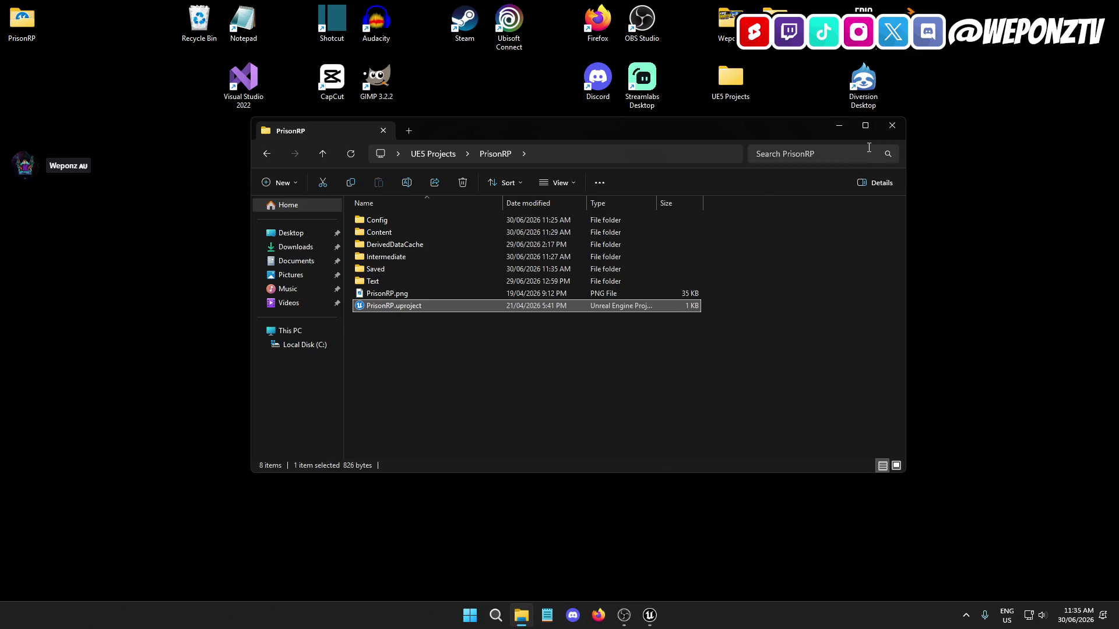
click(892, 125)
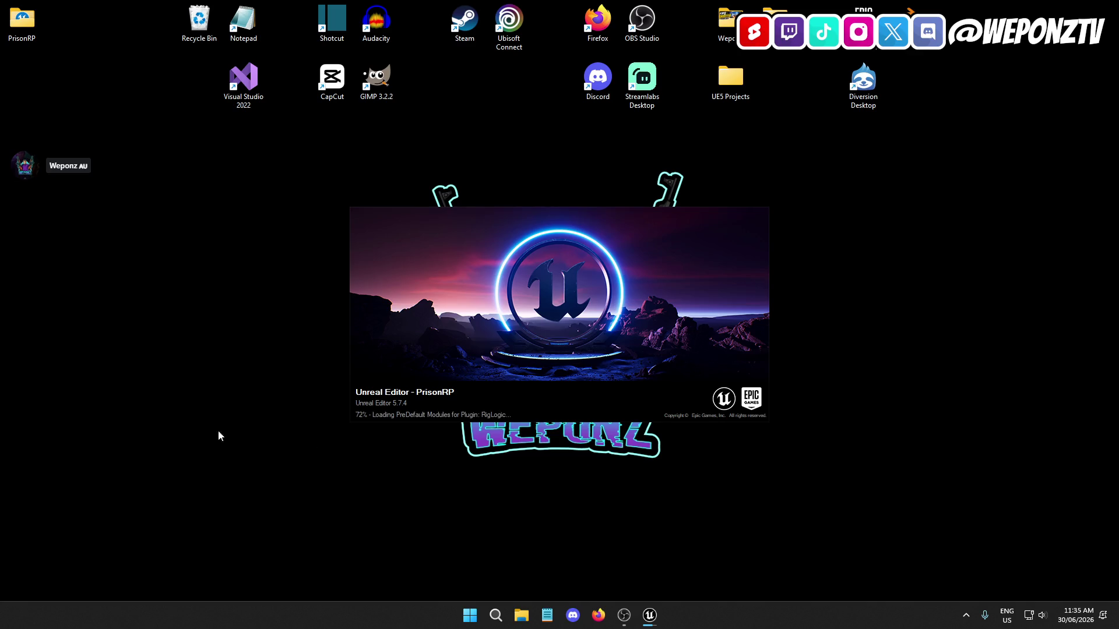
Permanently delete the PrisonRP folder from the desktop
click(25, 12)
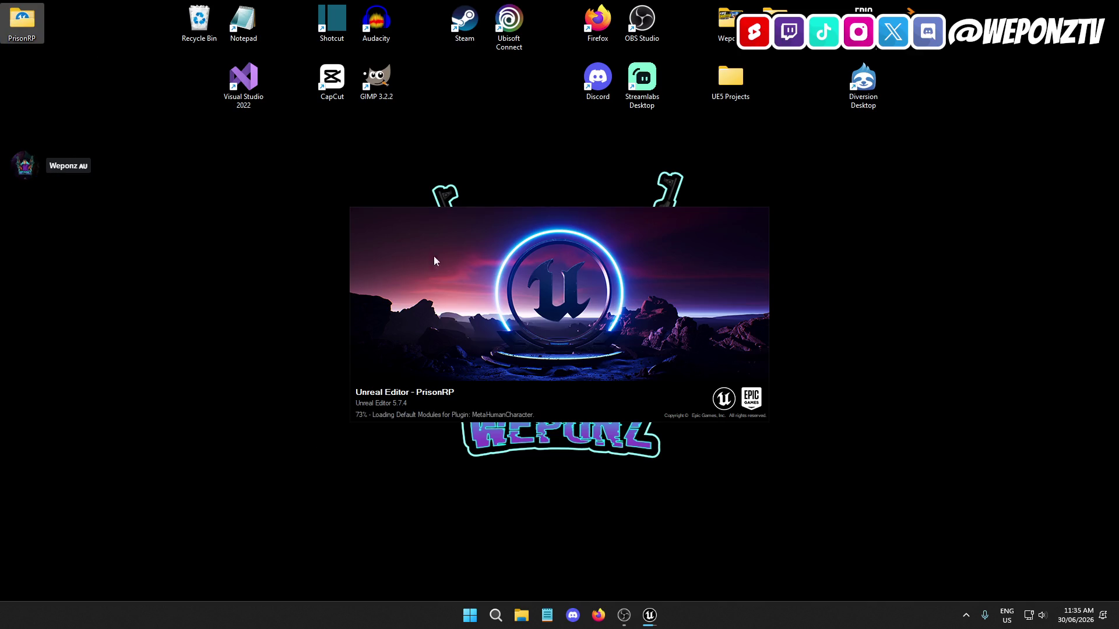
key(Delete)
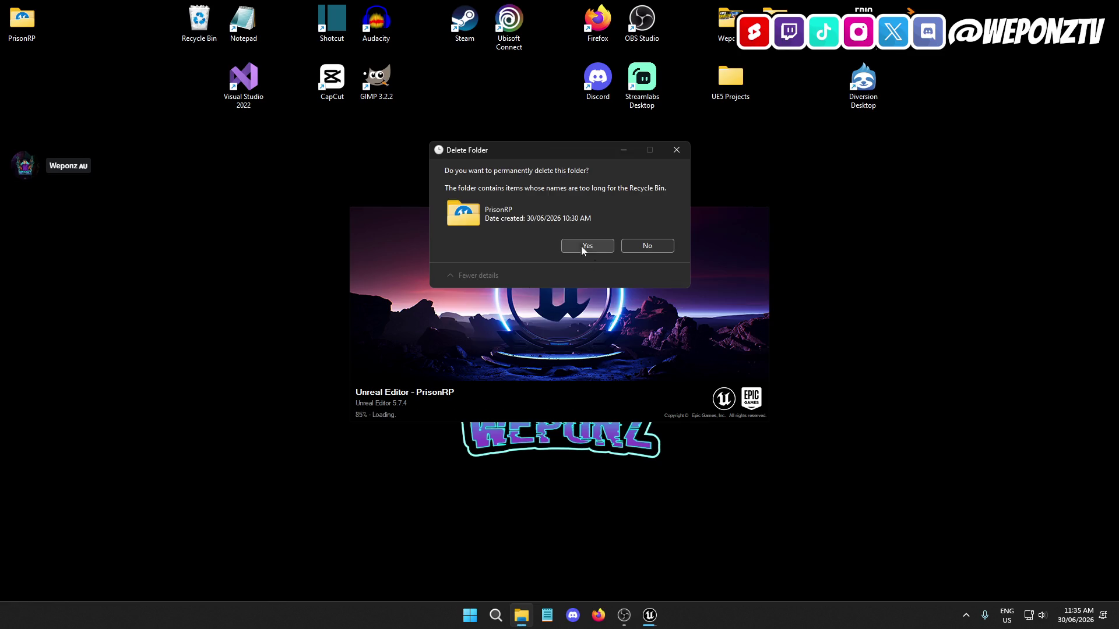
click(585, 245)
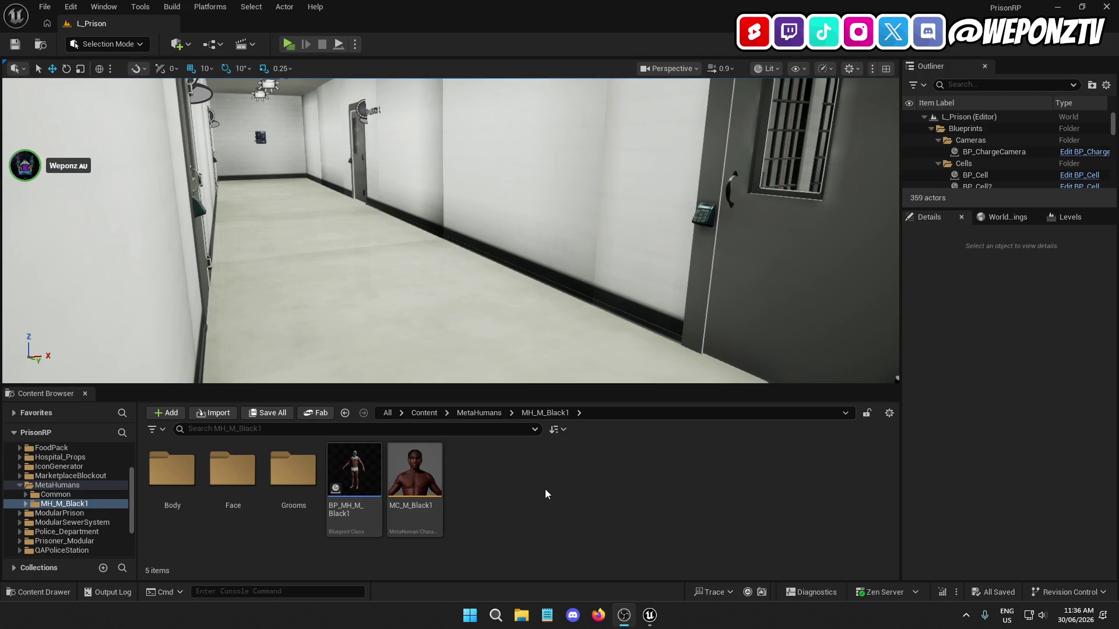
Open Firefox for the 'metahuman creator face texture not showing ue 5.7' search and arrange its window
click(601, 625)
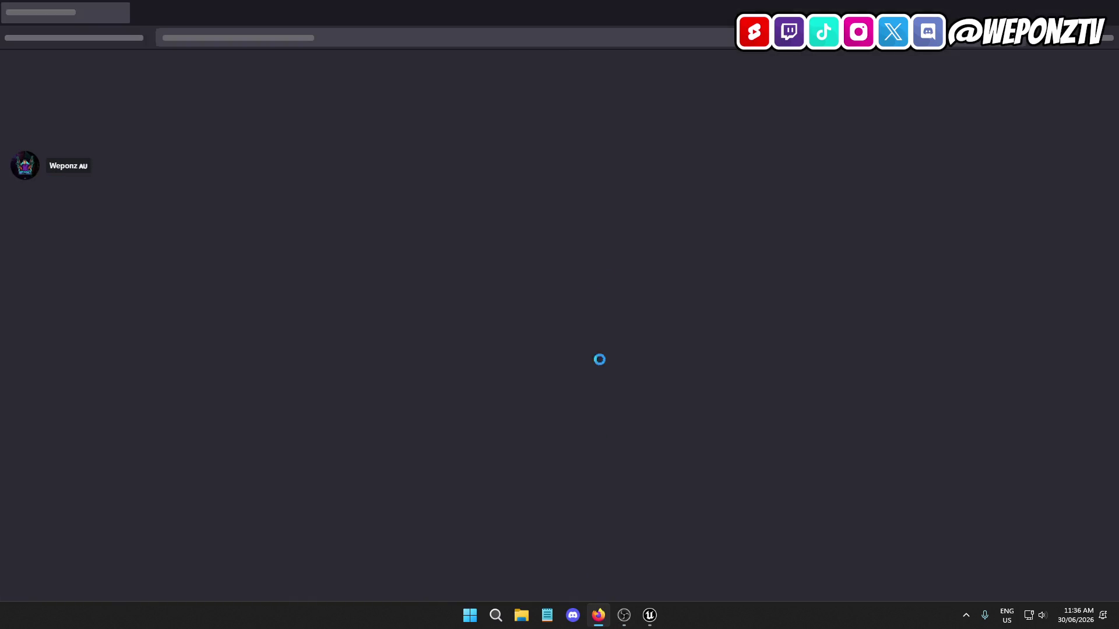
drag(554, 23, 0, 24)
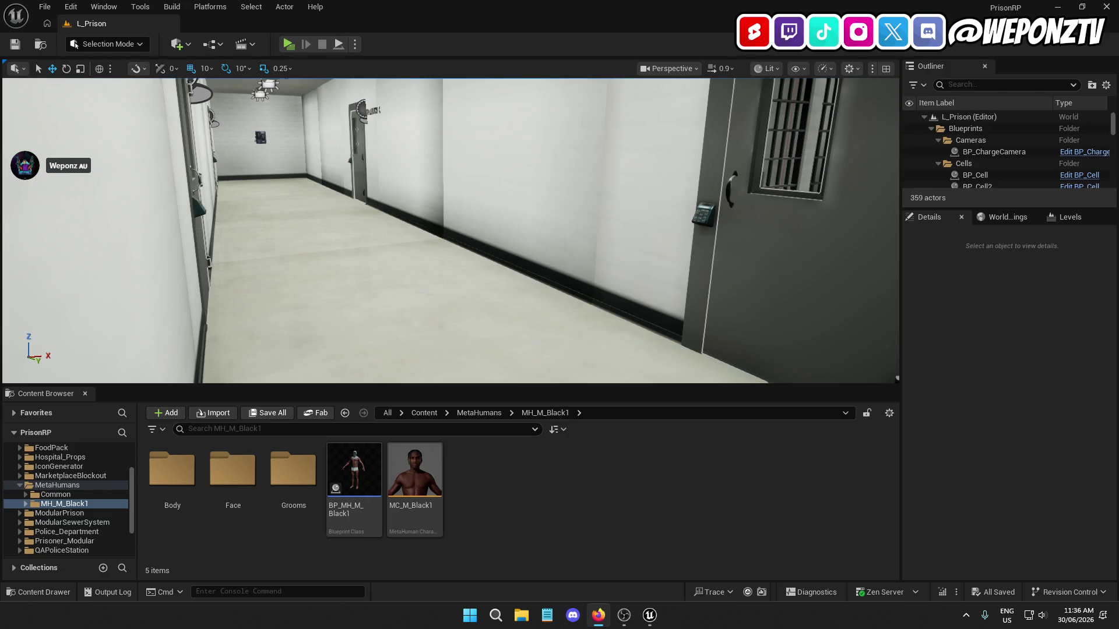
drag(145, 8, 408, 3)
click(705, 13)
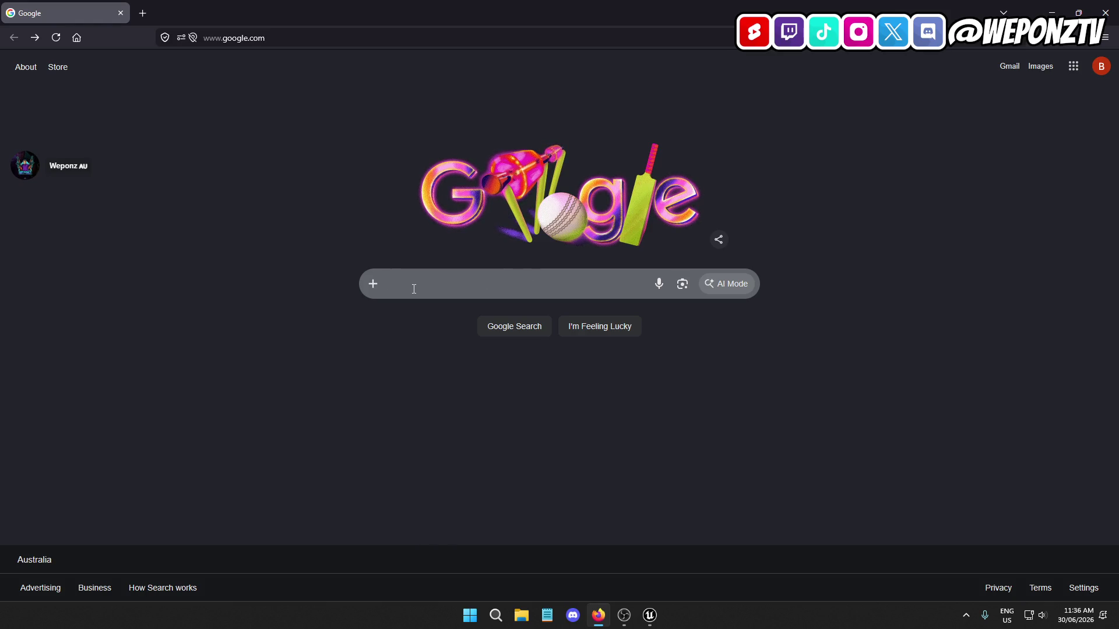
key(super+Down)
key(super+Down)
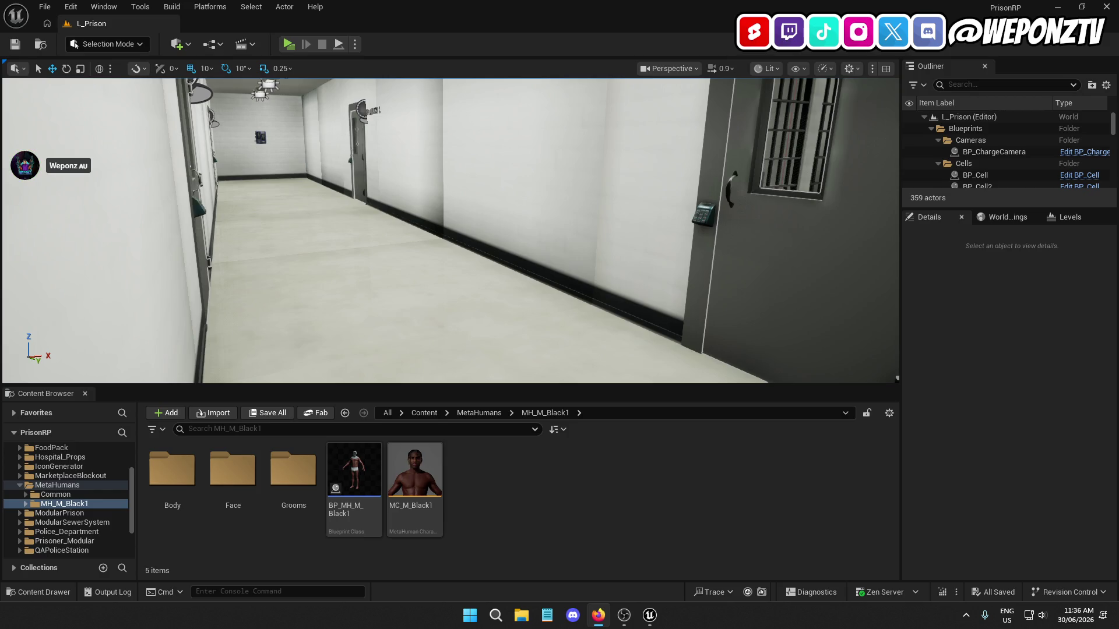
Maximize the search results and expand the full AI Overview of suggested fixes
mouse_move(561, 6)
mouse_down()
mouse_move(578, 45)
mouse_move(537, 120)
mouse_move(498, 79)
mouse_up()
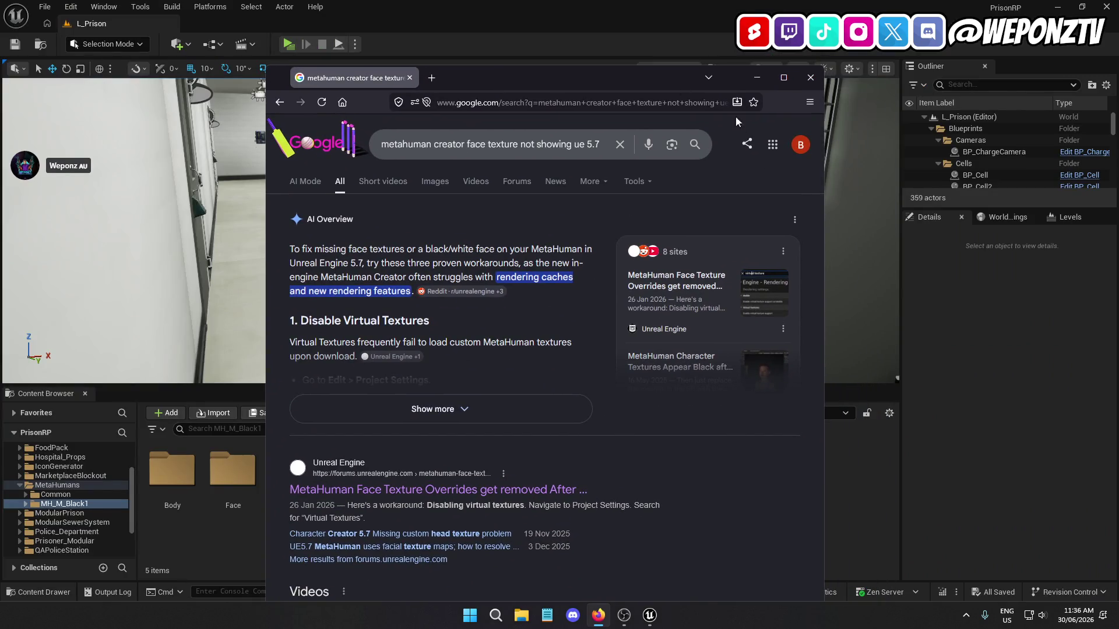
click(783, 82)
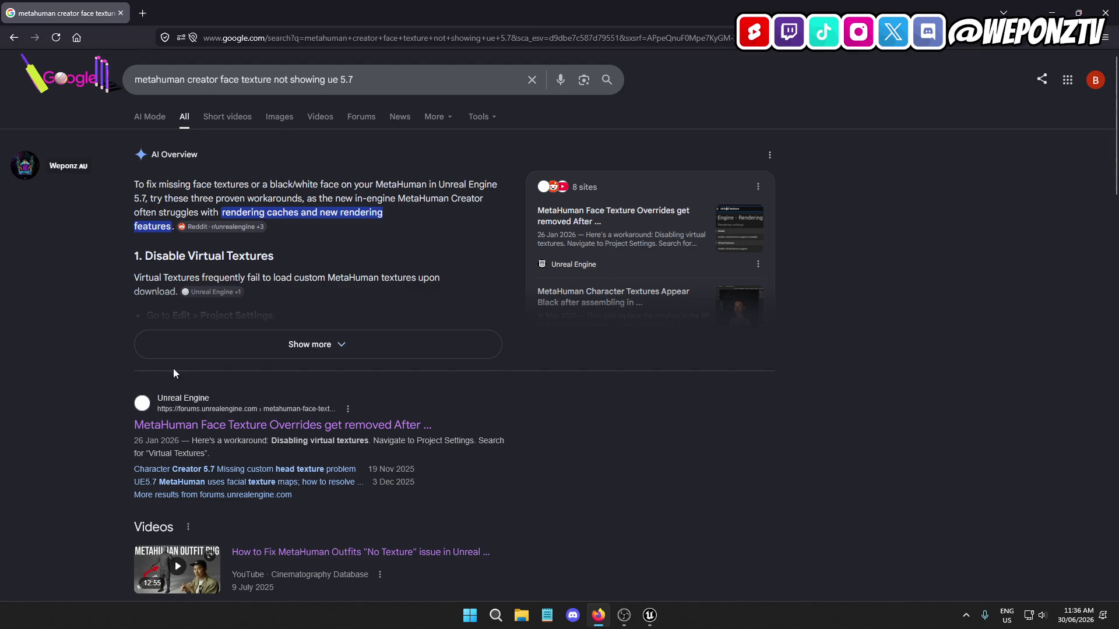
click(169, 351)
scroll(87, 384, down, 3)
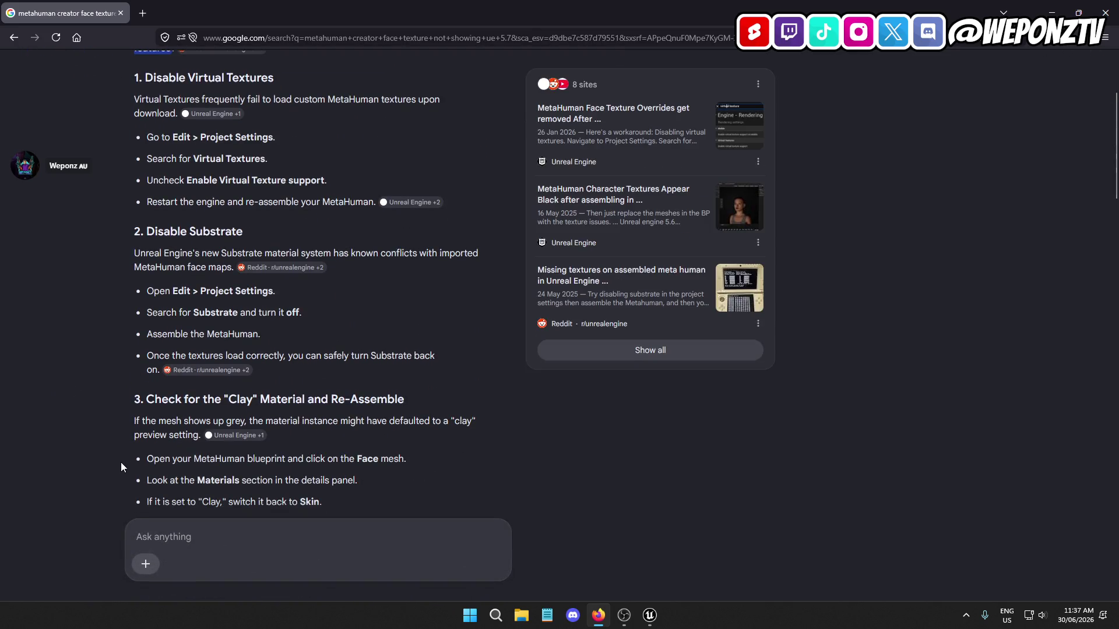
click(650, 615)
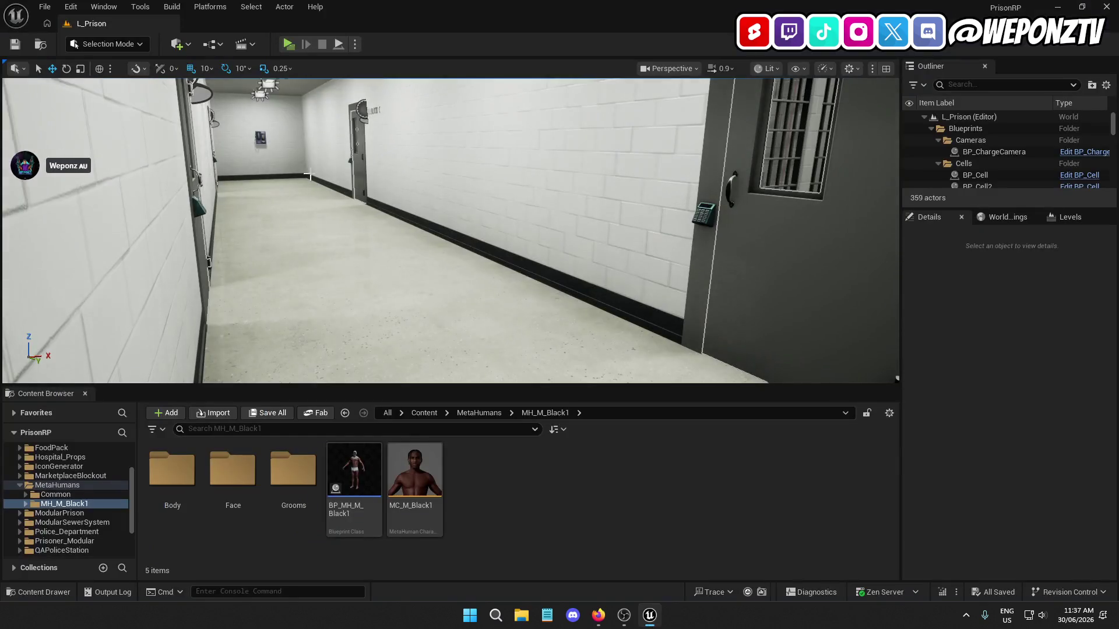
Search Project Settings for 'subst' to review the Substrate rendering options
click(78, 5)
click(125, 197)
text(subs)
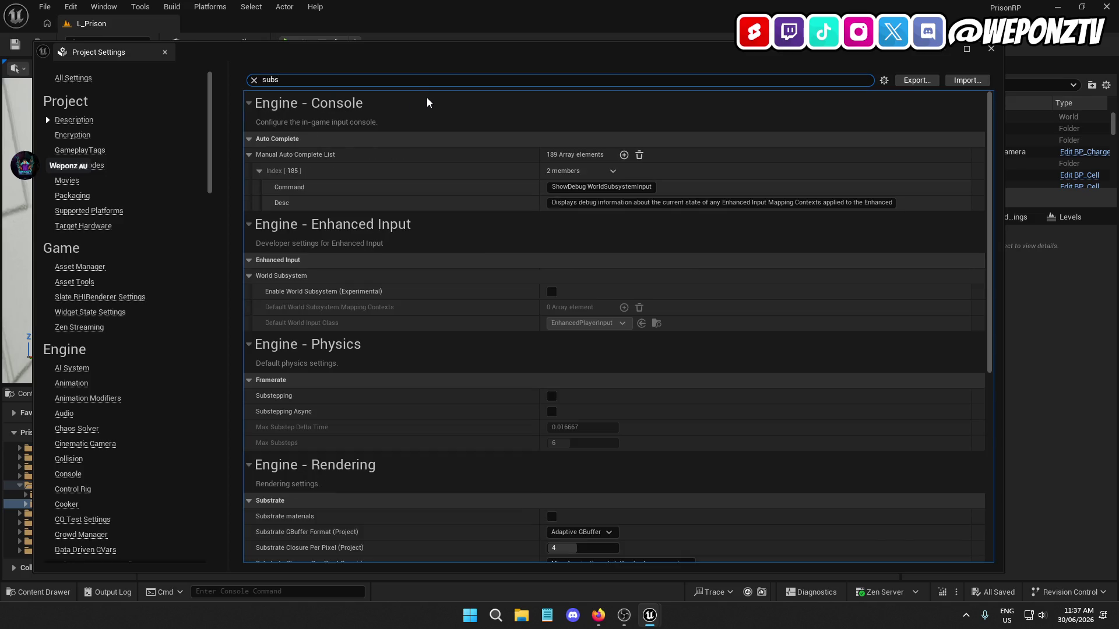
text(t)
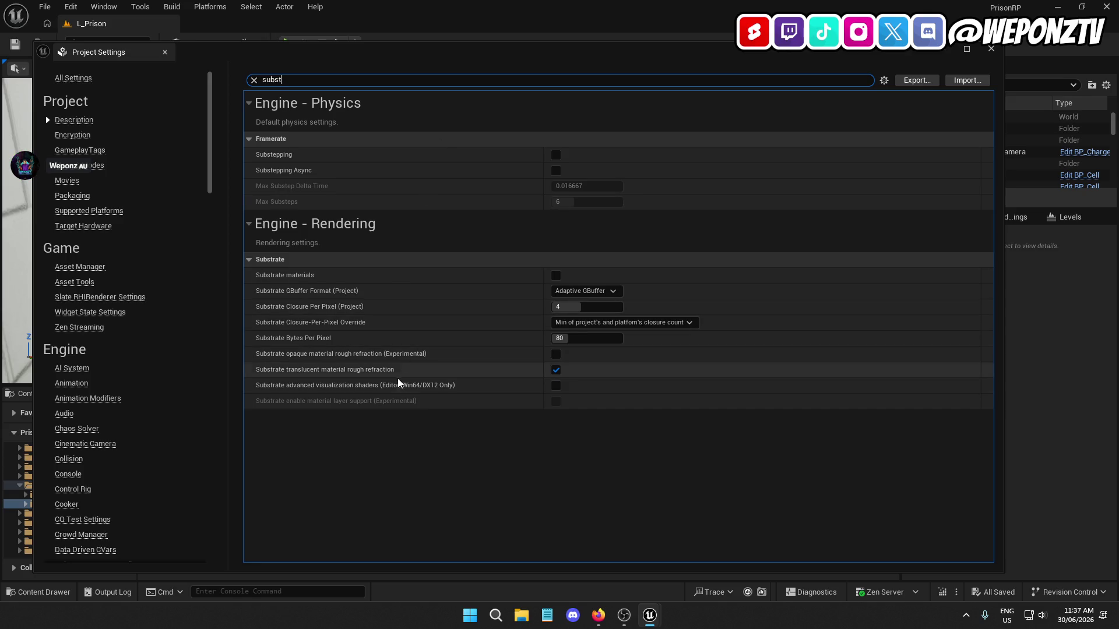
mouse_move(389, 376)
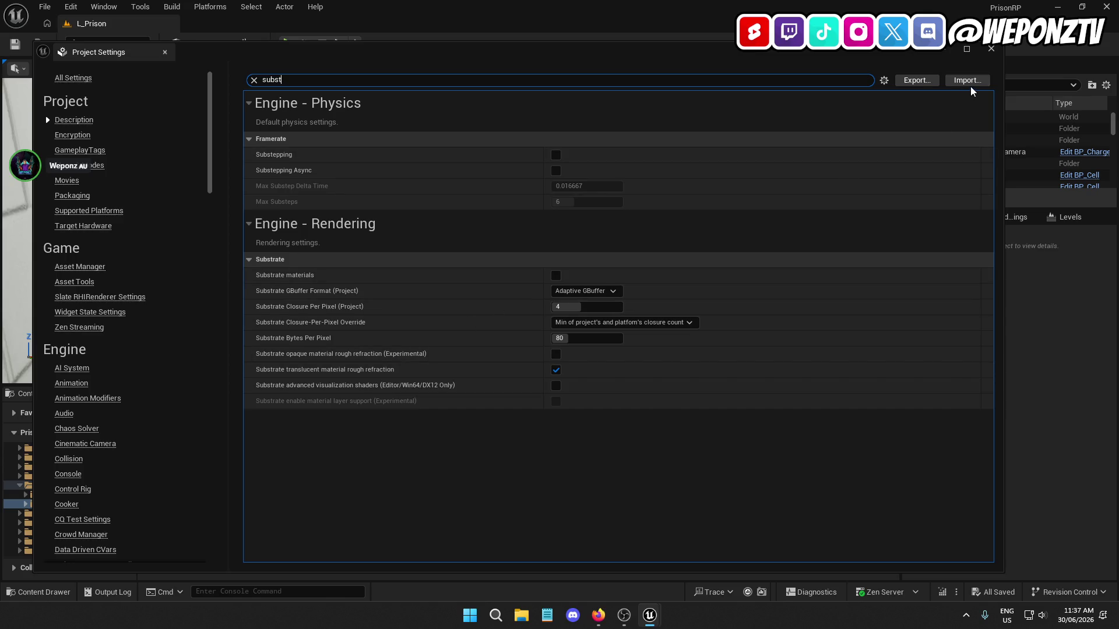
Move MC_M_Black1 out of MH_M_Black1 into the MetaHumans folder
click(995, 53)
mouse_move(421, 463)
mouse_down()
mouse_move(181, 510)
mouse_move(65, 485)
mouse_up()
click(114, 512)
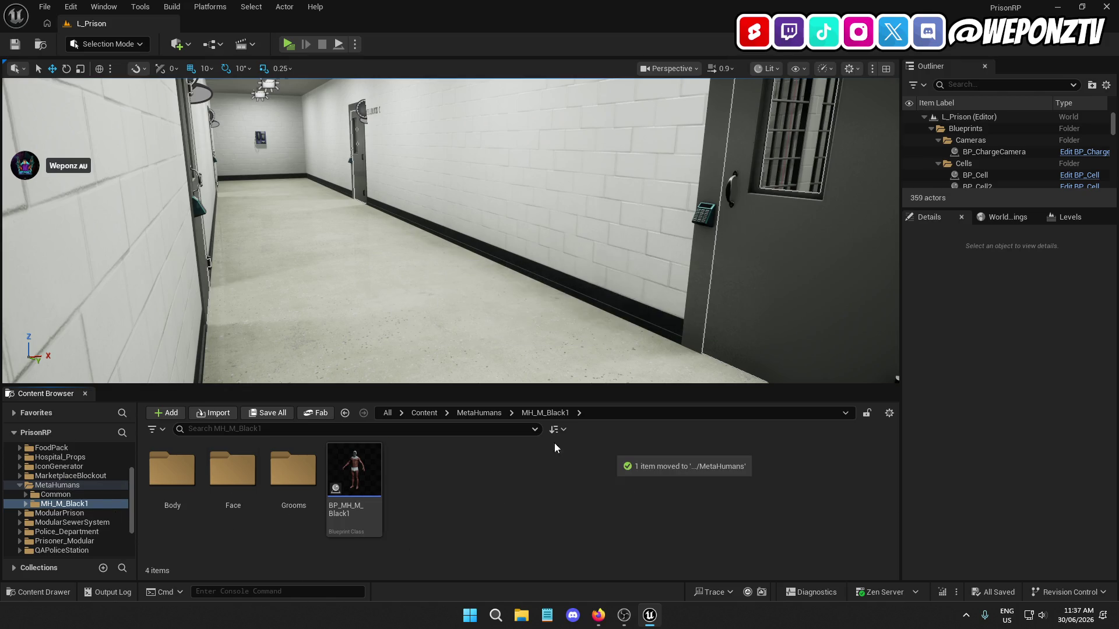
Select the Face mesh in BP_MH_M_Black1, open MI_Face_Skin_Baked_LOD0, and locate parent M_skin_unified_baked
double_click(352, 464)
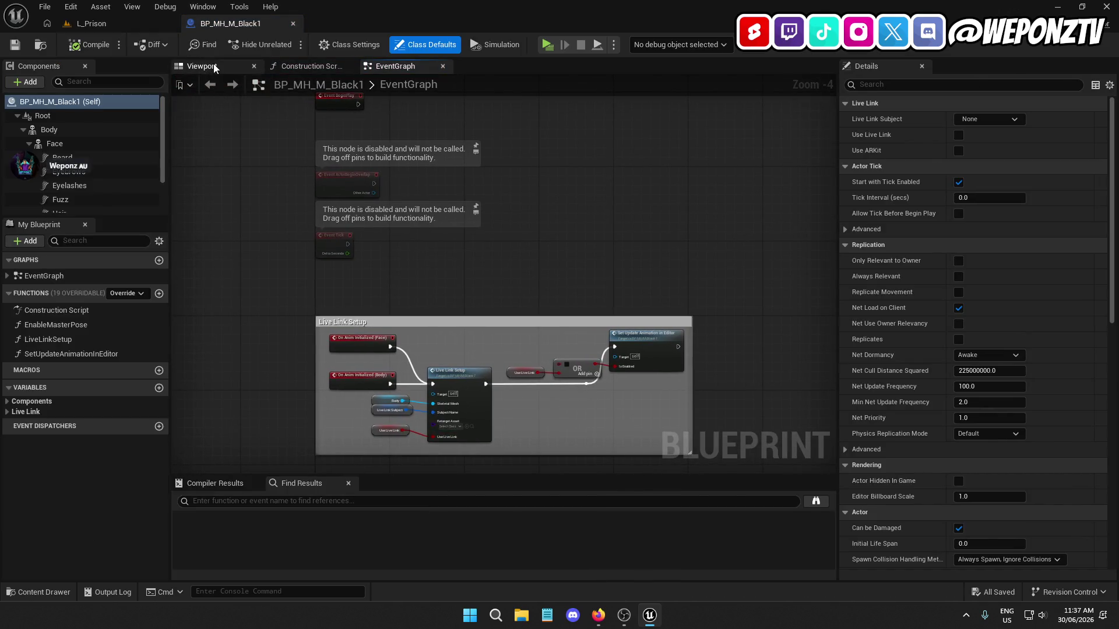
click(204, 66)
mouse_move(338, 167)
mouse_down()
mouse_move(344, 114)
mouse_move(428, 268)
mouse_up()
click(477, 306)
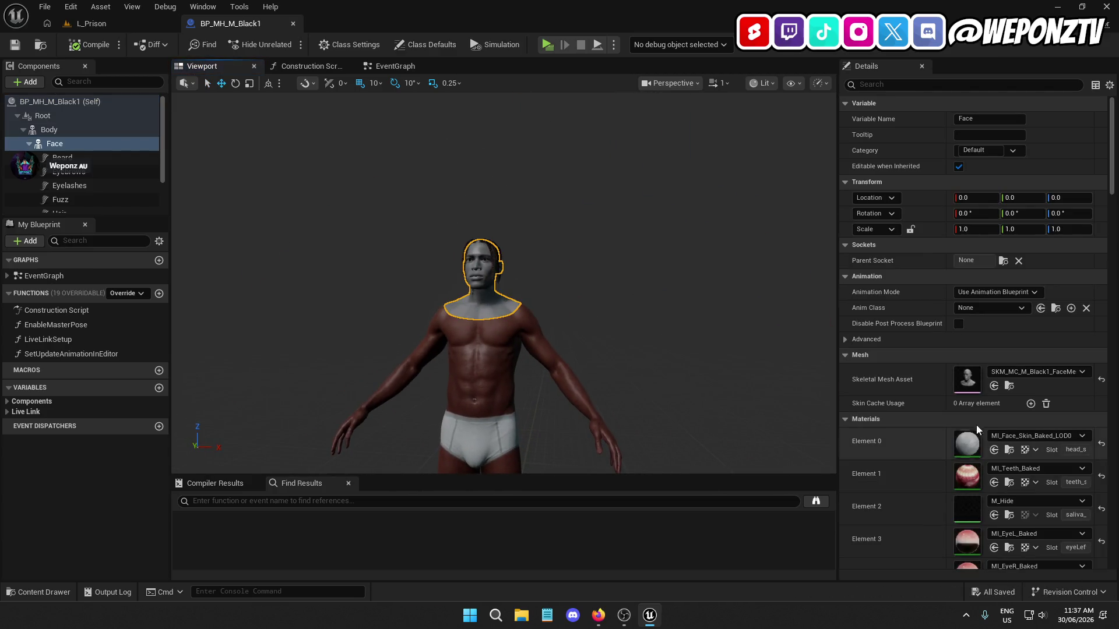
click(1009, 449)
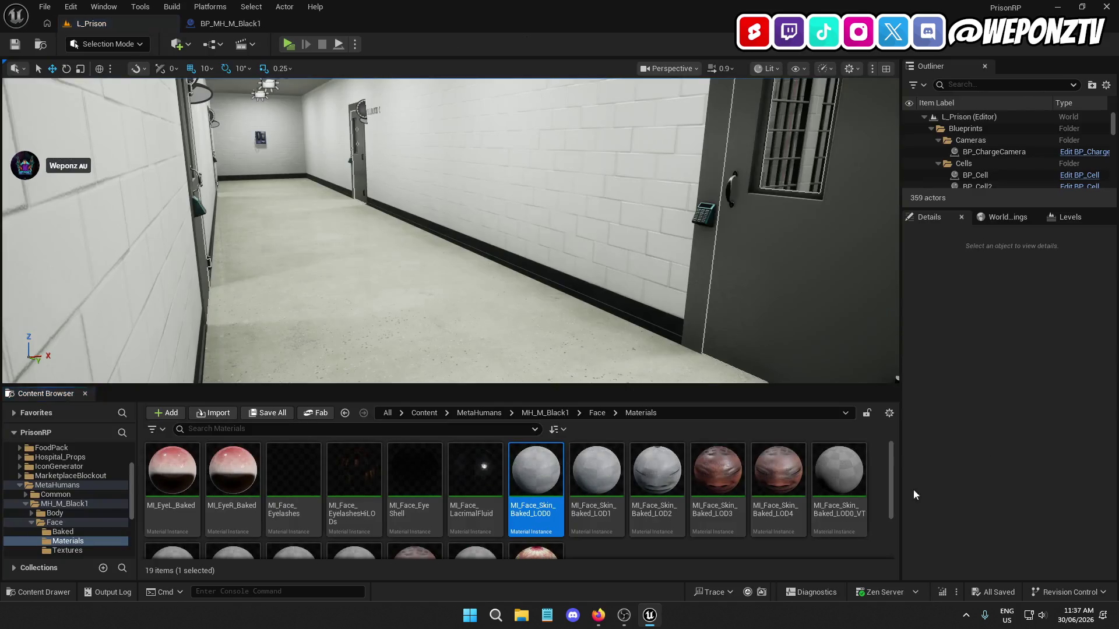
double_click(541, 470)
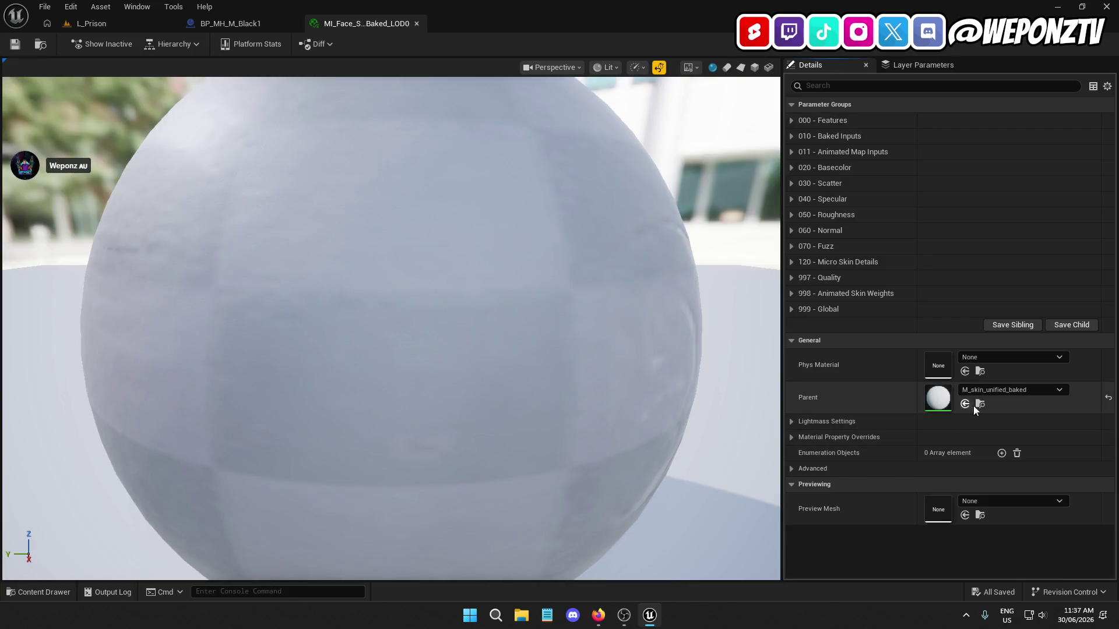
click(979, 404)
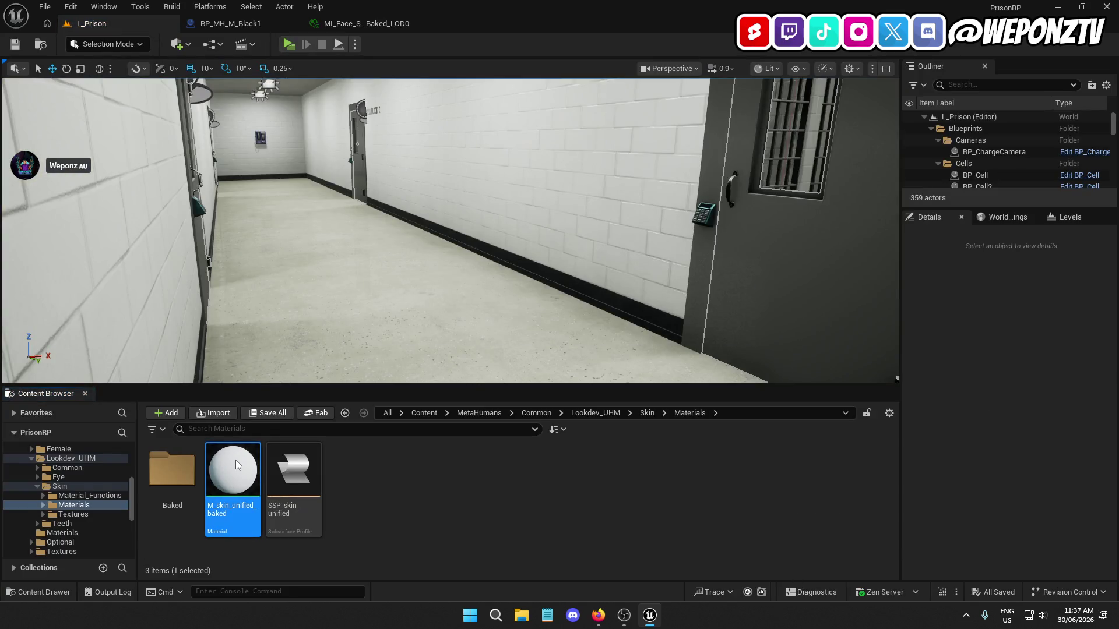
Open M_skin_unified_baked and look over its material graph, including the subsurface nodes
double_click(235, 460)
mouse_move(653, 420)
mouse_down()
mouse_move(666, 330)
mouse_move(707, 283)
mouse_up()
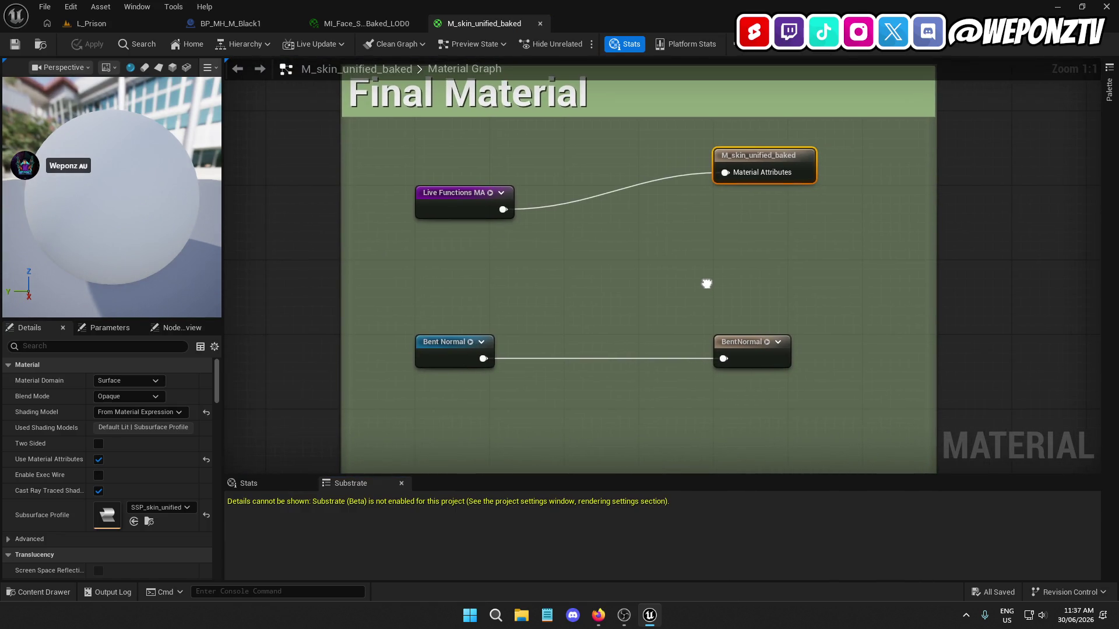
right_click(707, 284)
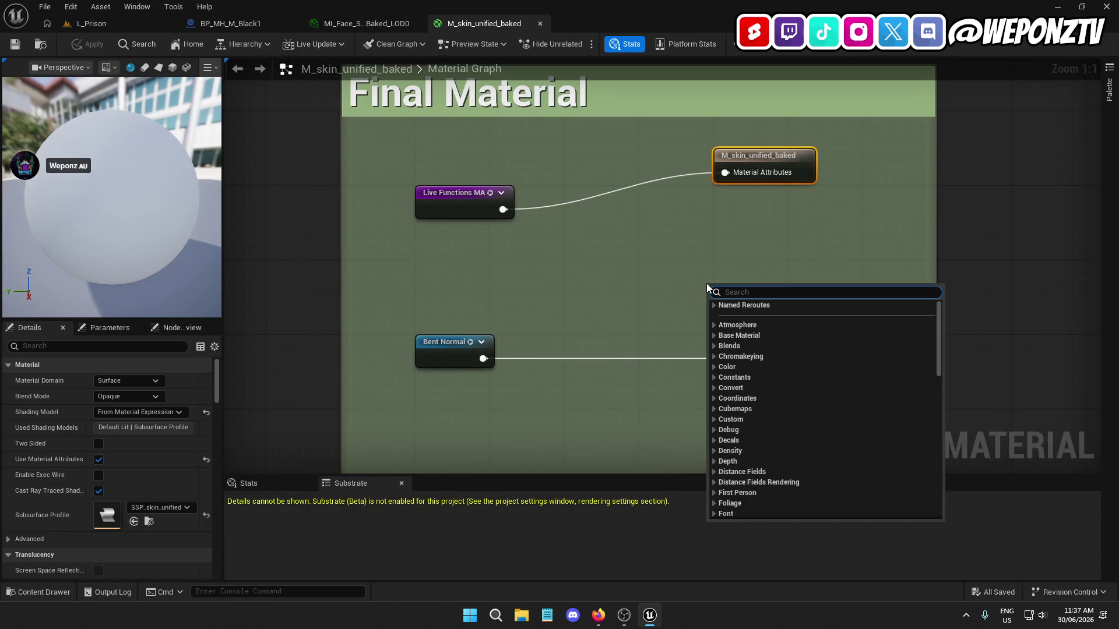
click(752, 158)
mouse_move(560, 337)
mouse_down()
mouse_move(429, 185)
mouse_move(441, 195)
mouse_up()
scroll(441, 194, down, 8)
scroll(525, 371, up, 4)
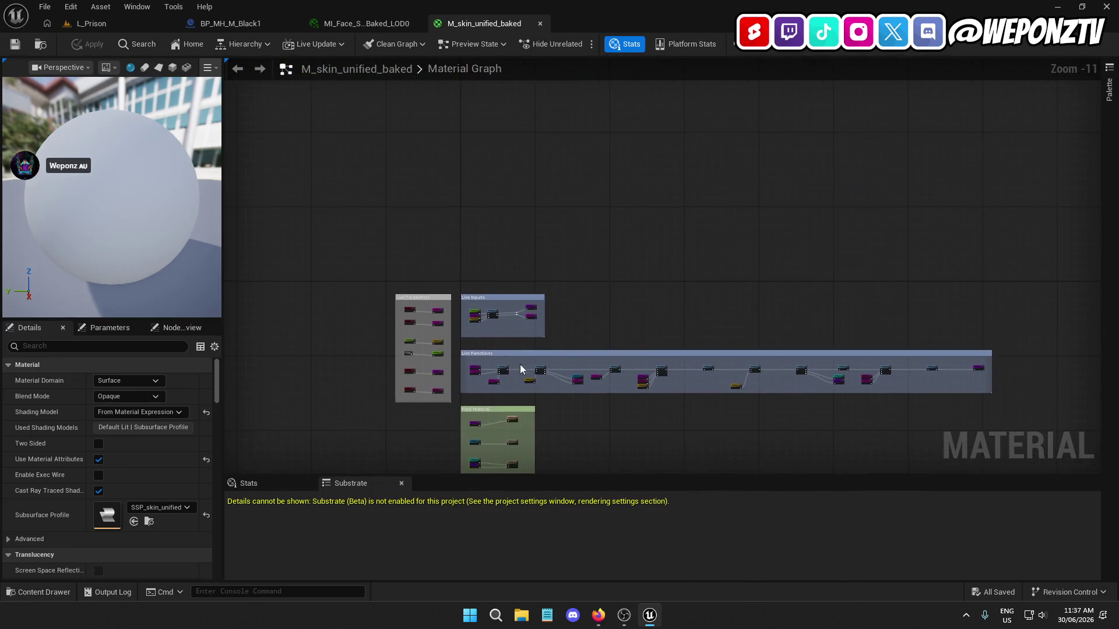
mouse_move(476, 348)
mouse_down()
mouse_move(719, 242)
mouse_move(507, 150)
mouse_up()
scroll(495, 275, up, 2)
drag(494, 276, 787, 405)
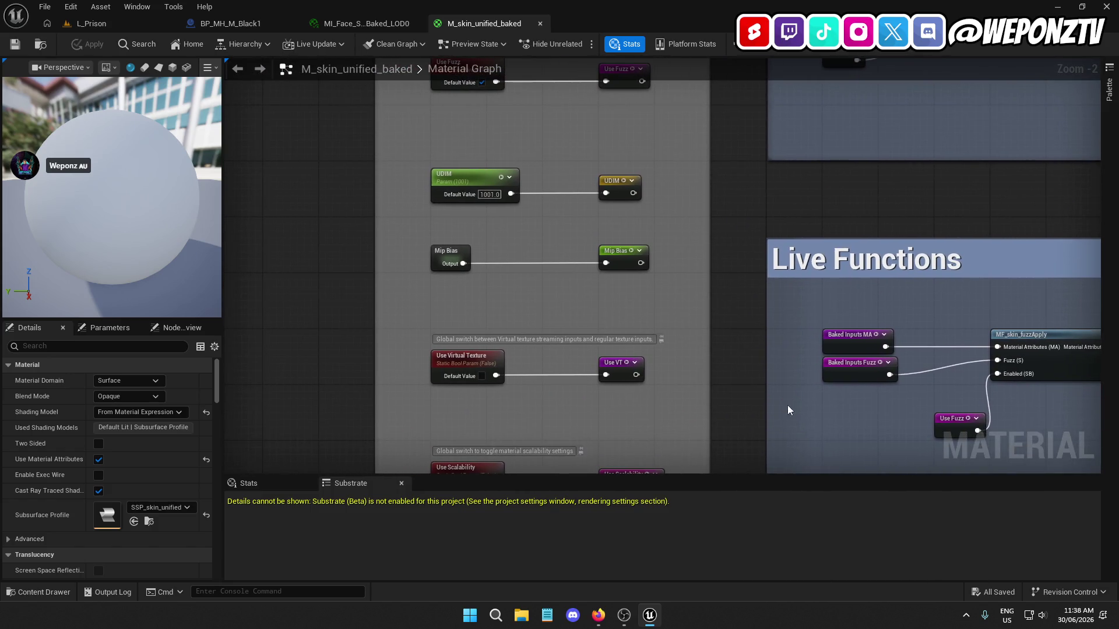
Tick the Use Virtual Texture parameter, apply the change, and save the material
click(104, 328)
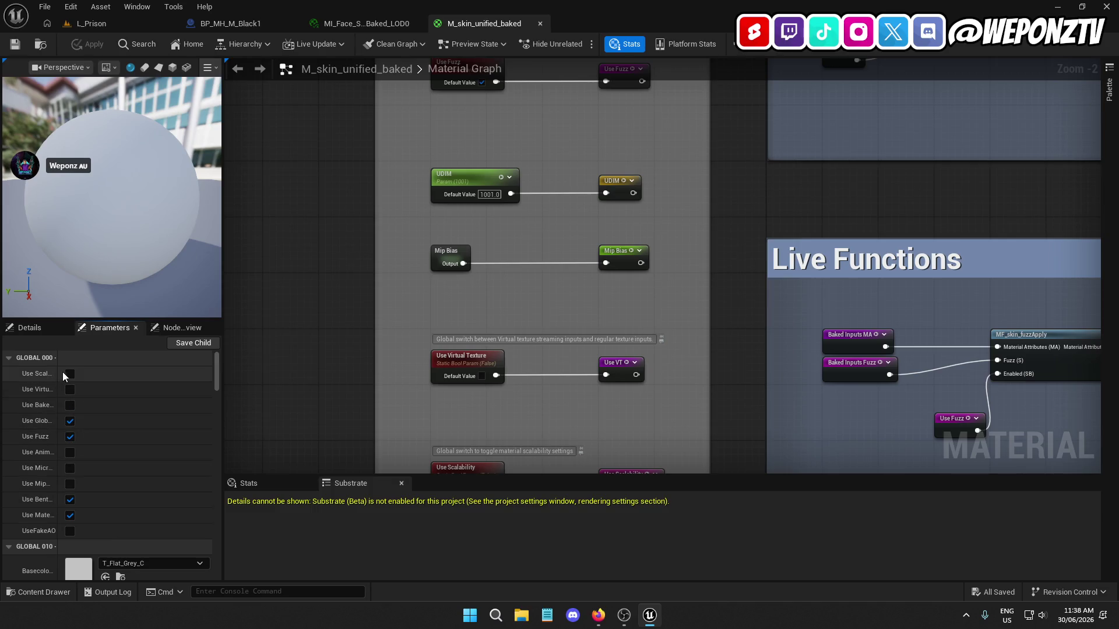
mouse_move(58, 373)
mouse_down()
mouse_move(175, 376)
mouse_move(148, 377)
mouse_up()
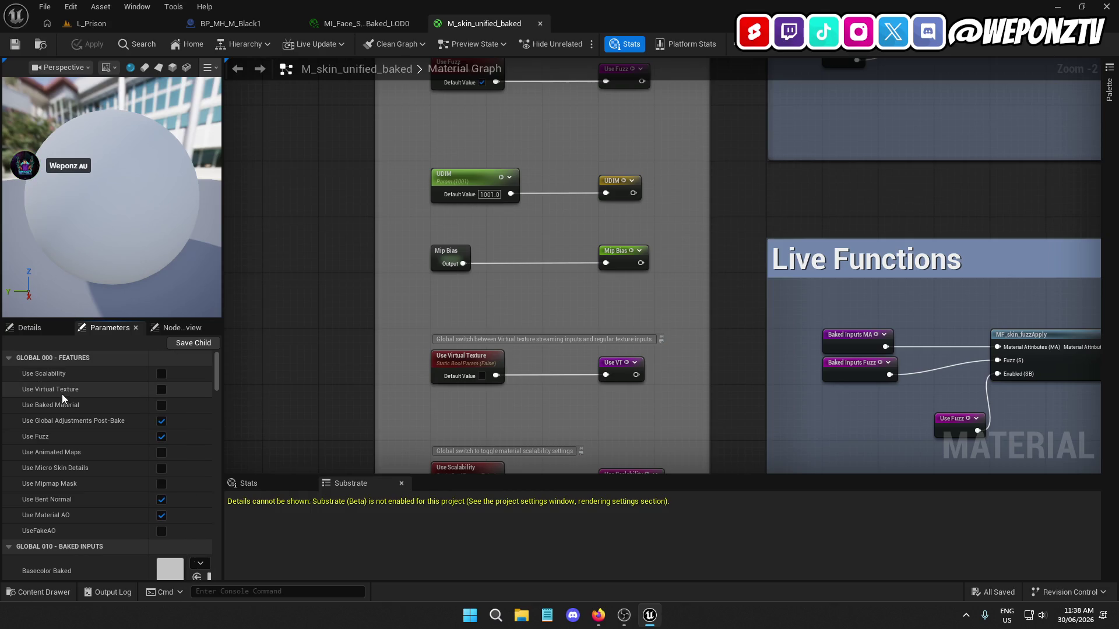
click(161, 390)
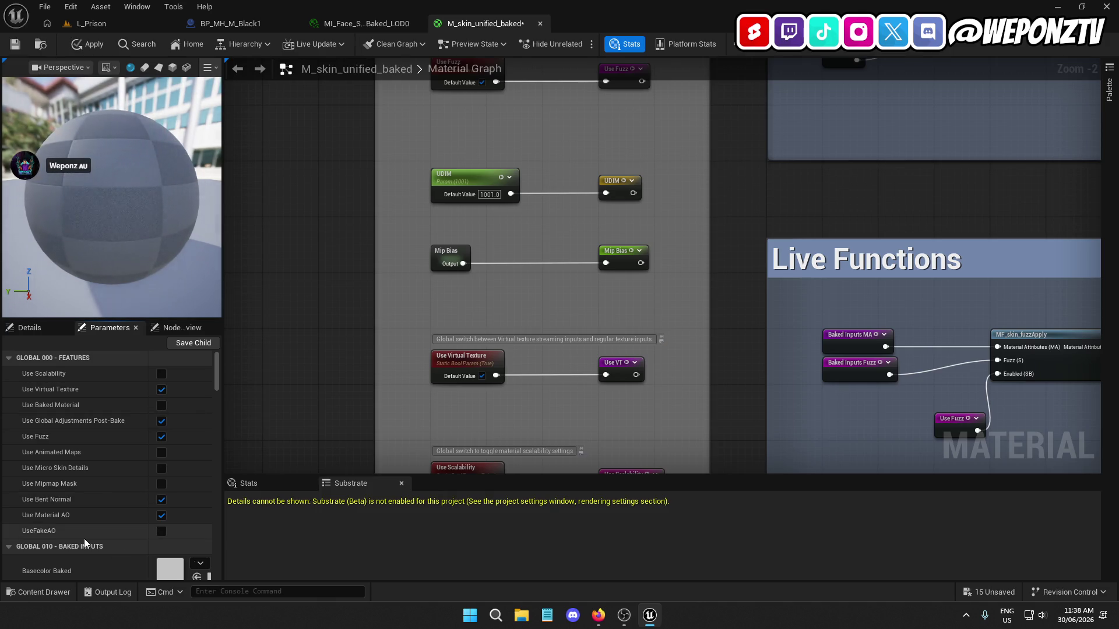
click(87, 44)
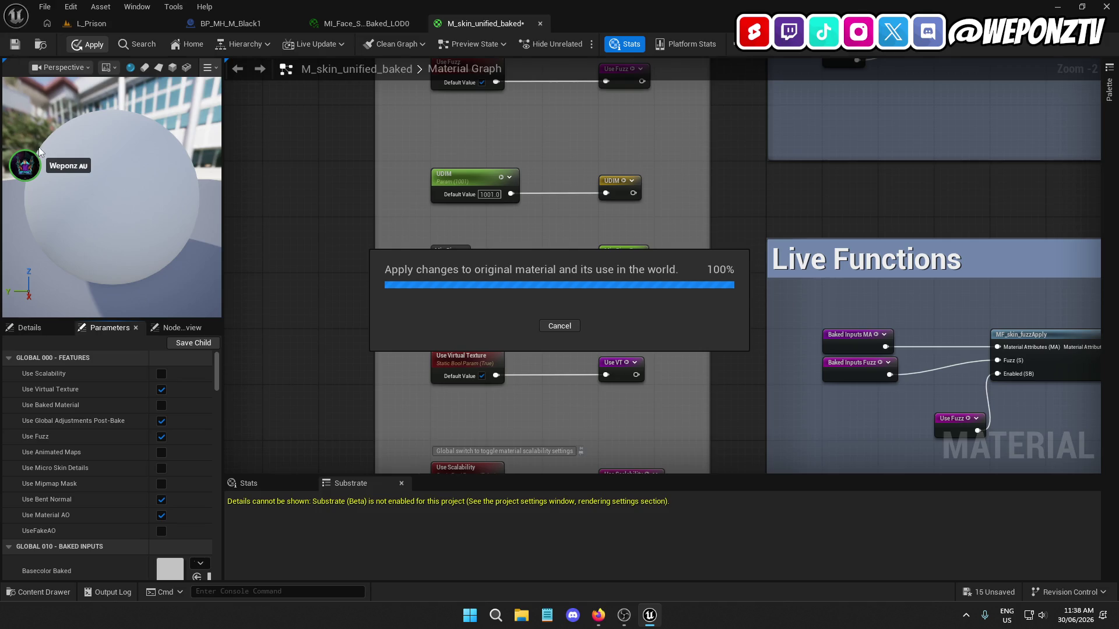
click(16, 45)
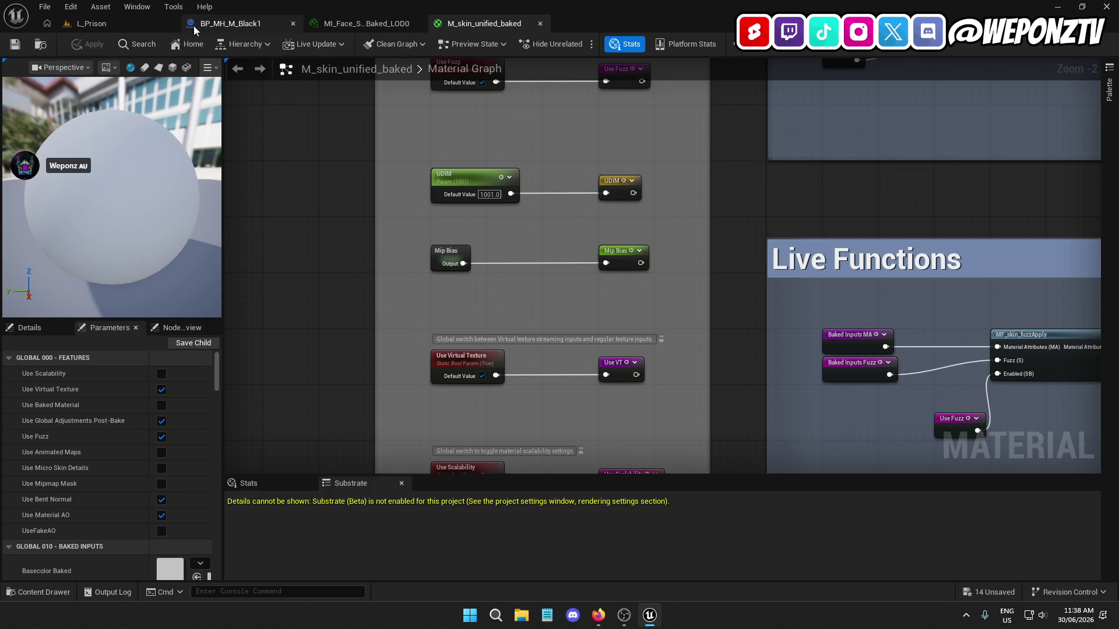
Return to the BP_MH_M_Black1 blueprint and bring up Project Settings
click(116, 22)
click(225, 25)
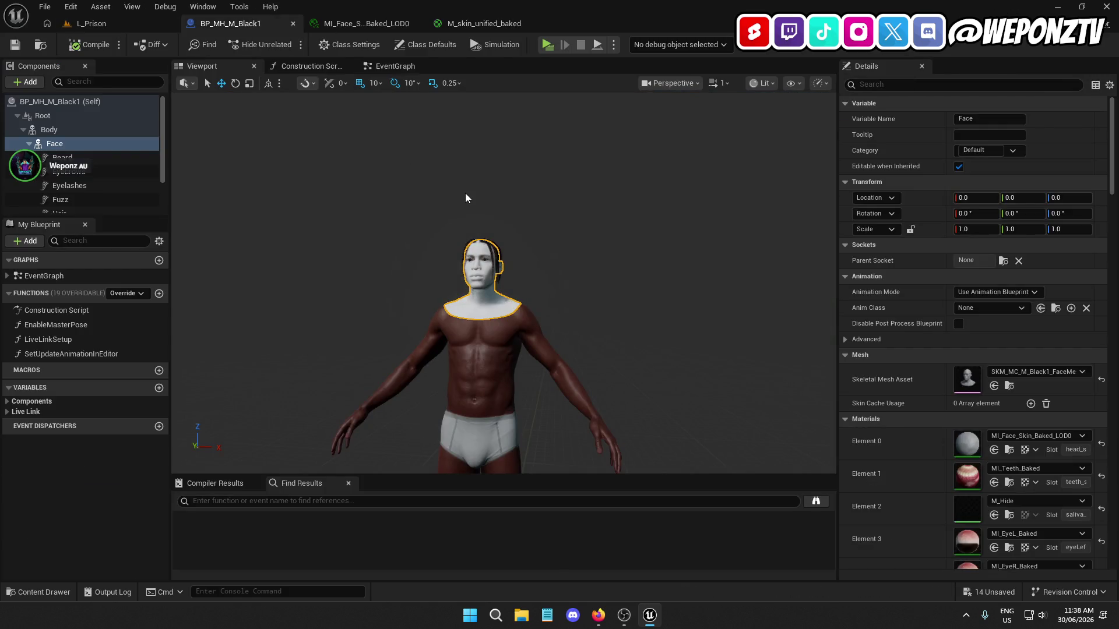
click(70, 6)
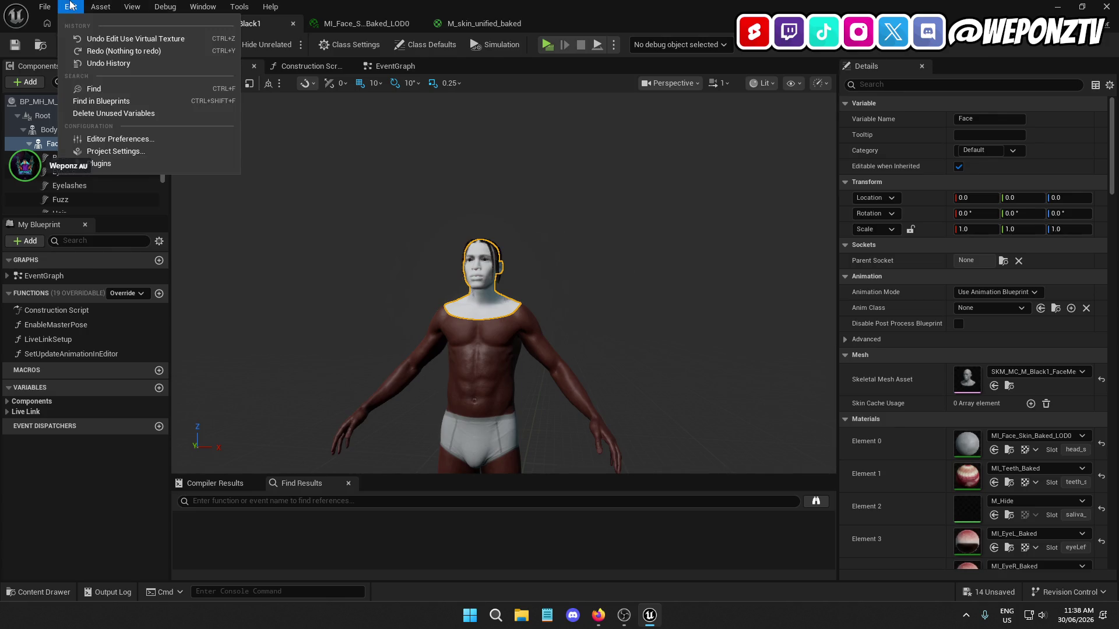
click(130, 149)
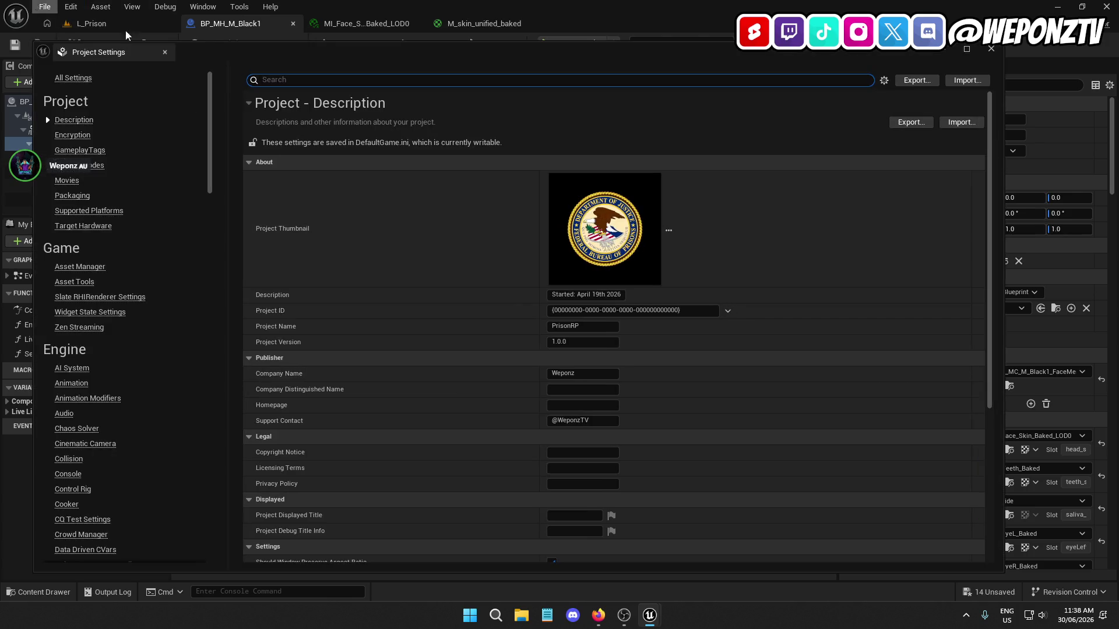
Enable virtual texture support in Project Settings via a 'virtual textu' search
text(virtual textu)
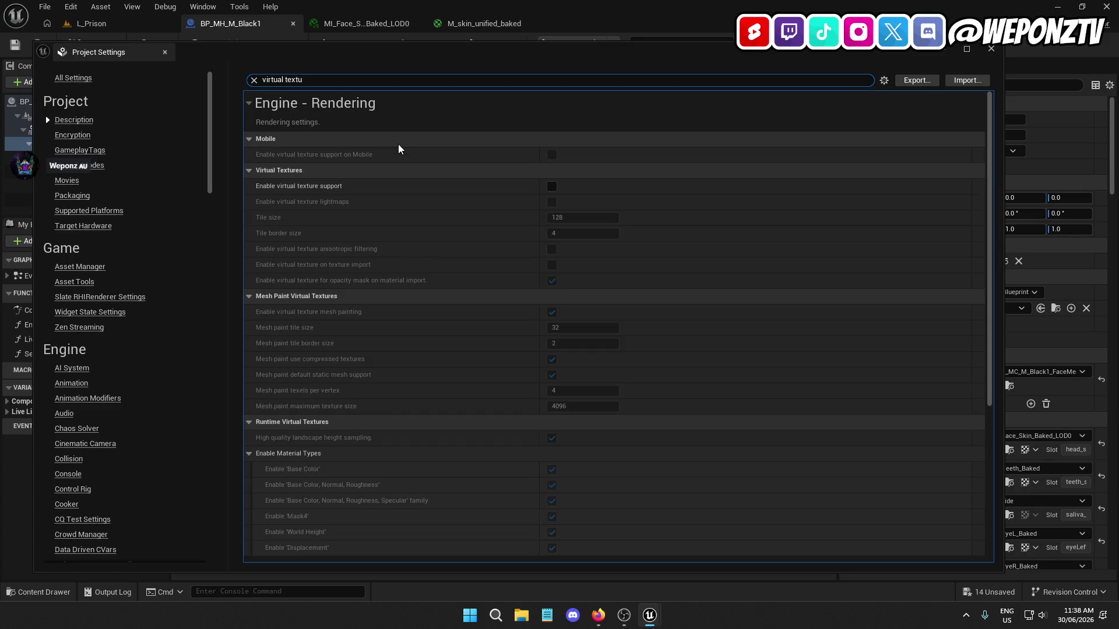
click(553, 187)
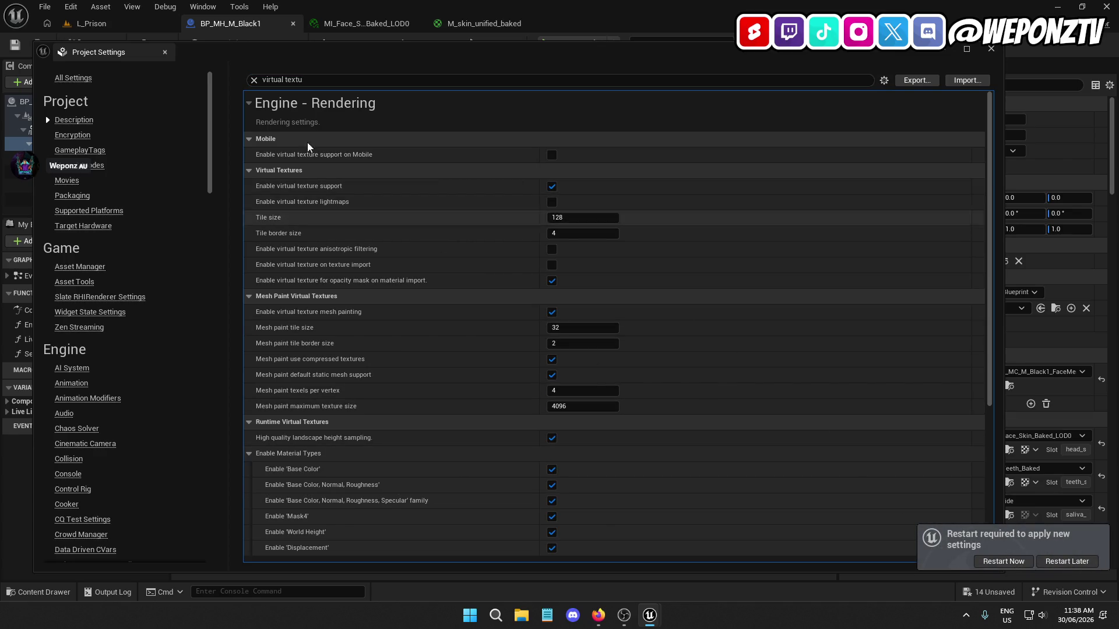
click(991, 48)
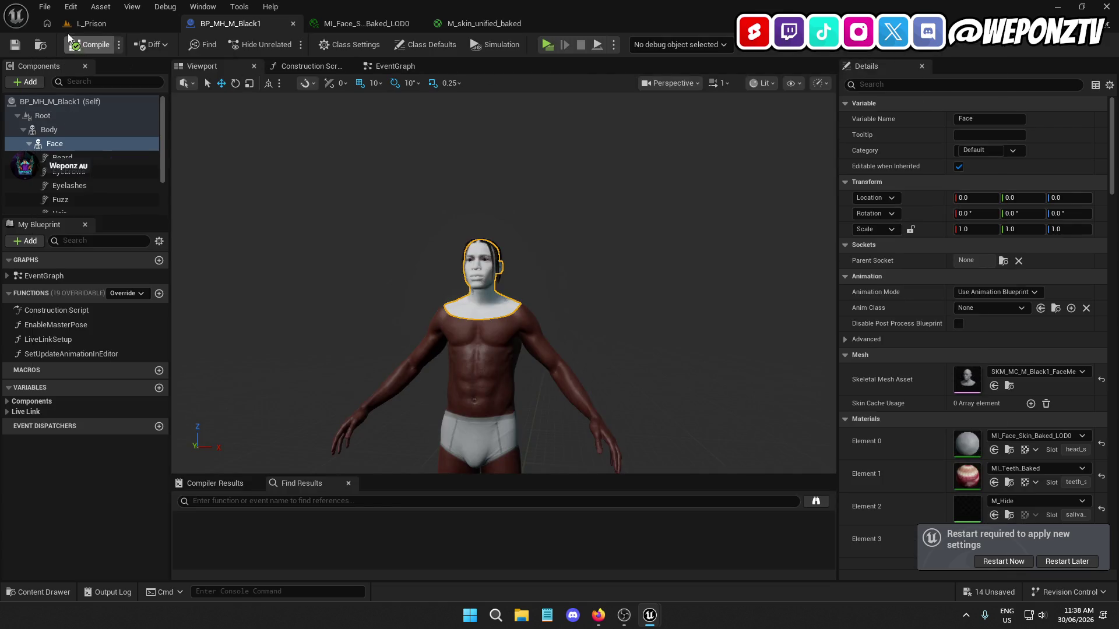
Save all unsaved assets and restart the editor to apply the setting
click(45, 7)
click(104, 90)
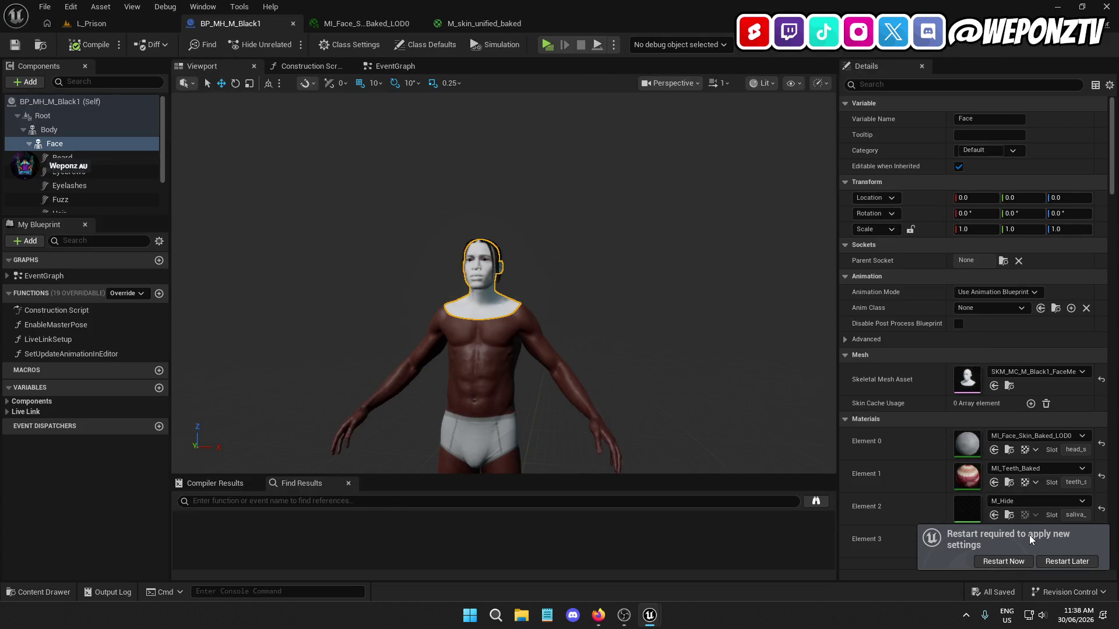
click(997, 561)
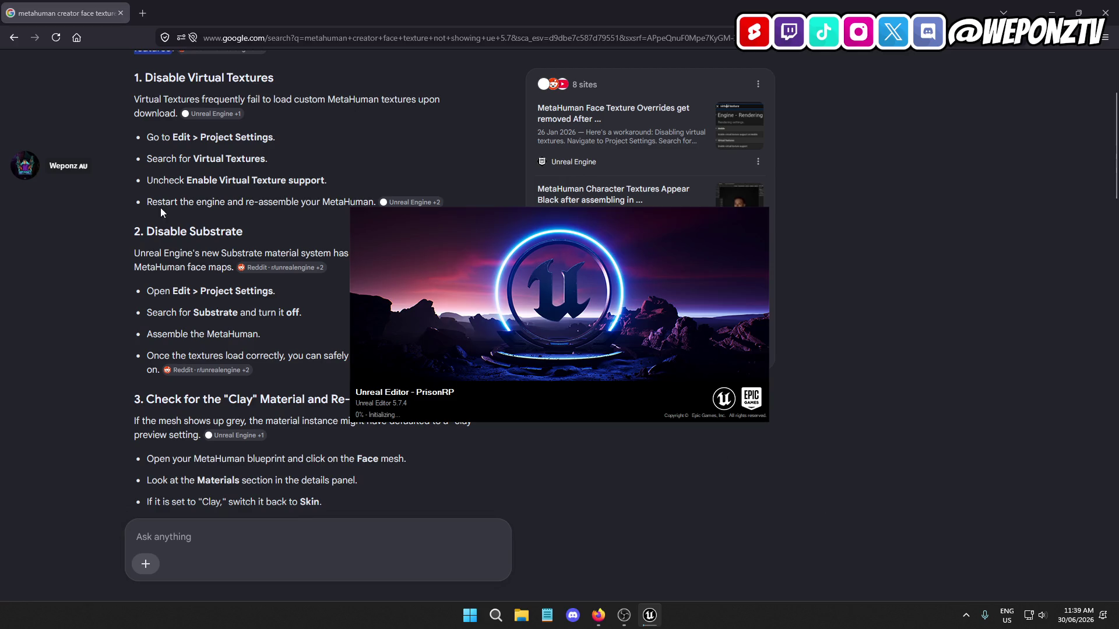
Read the AI Mode's re-assemble MetaHuman suggestion while Unreal restarts, then bring the editor forward
drag(272, 202, 379, 215)
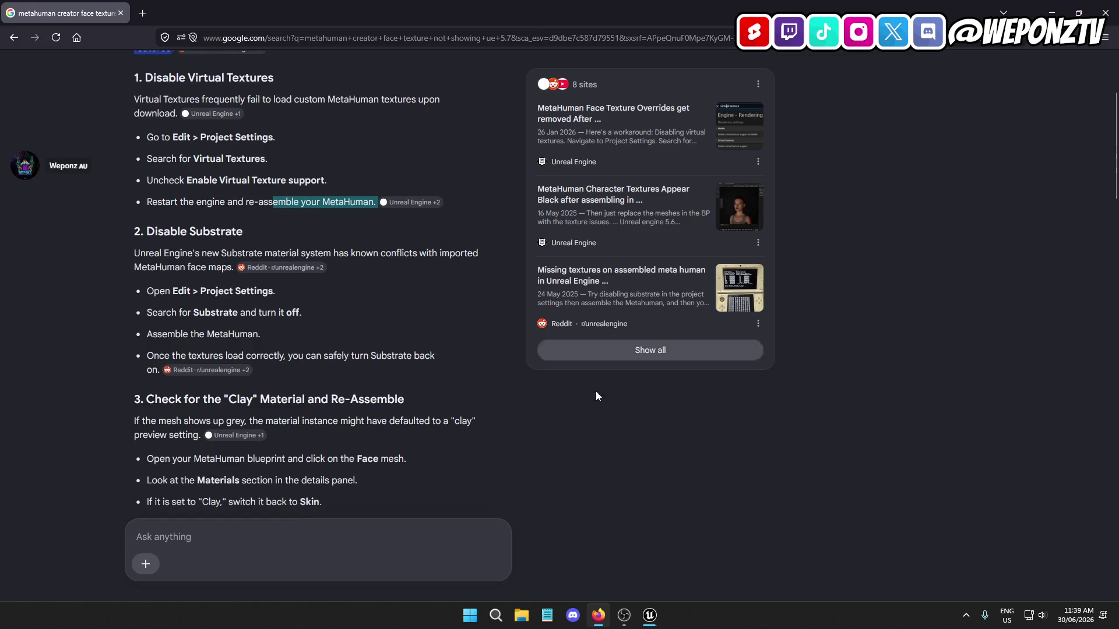
click(656, 617)
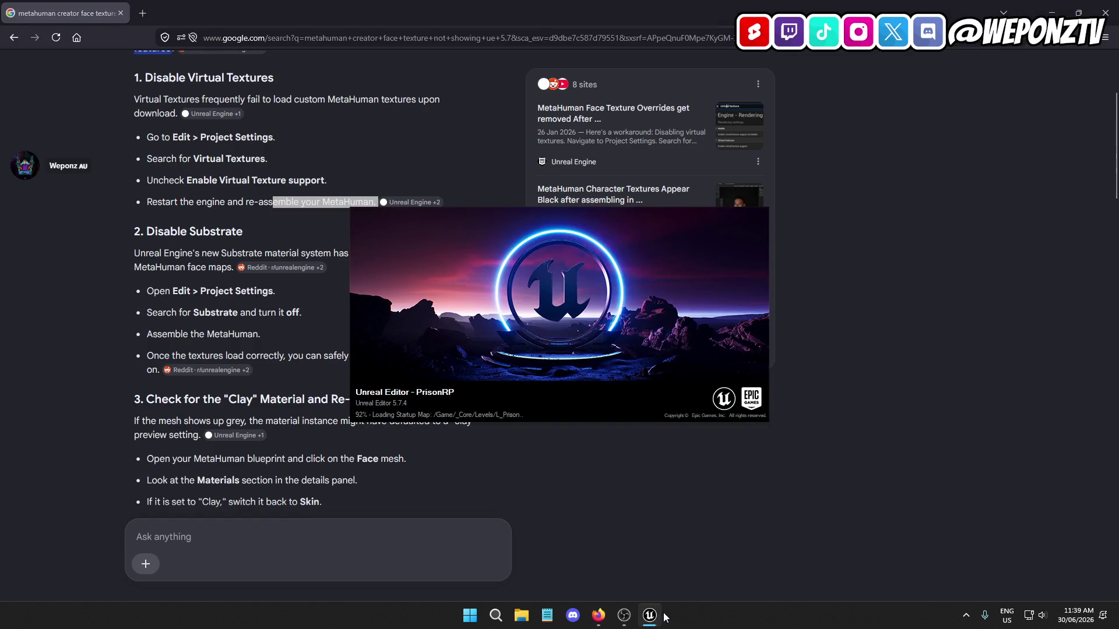
mouse_move(656, 625)
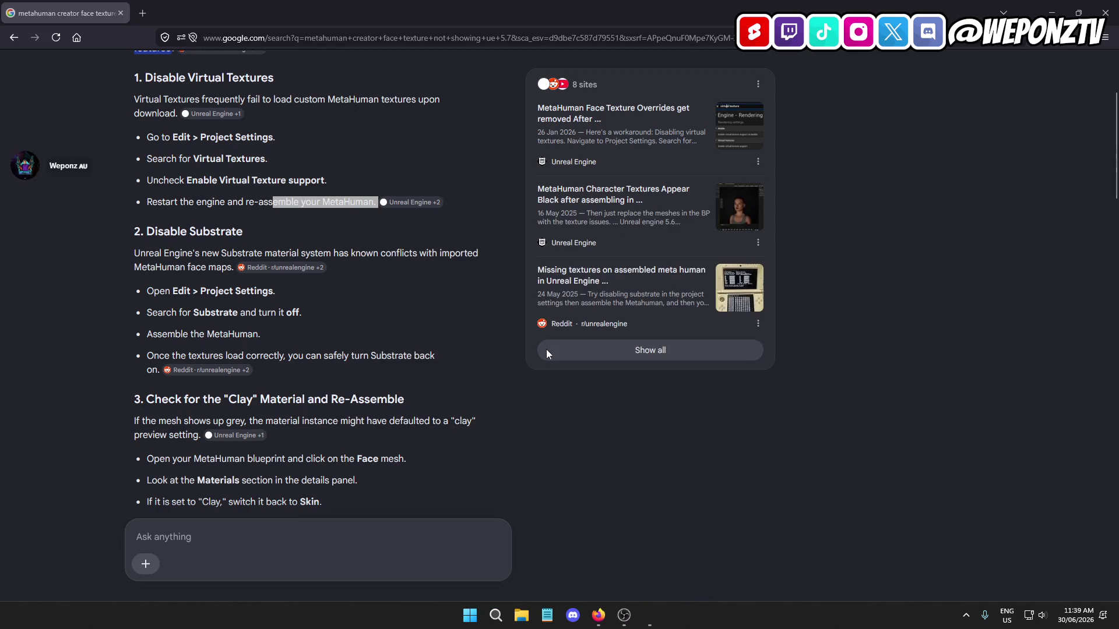
click(649, 616)
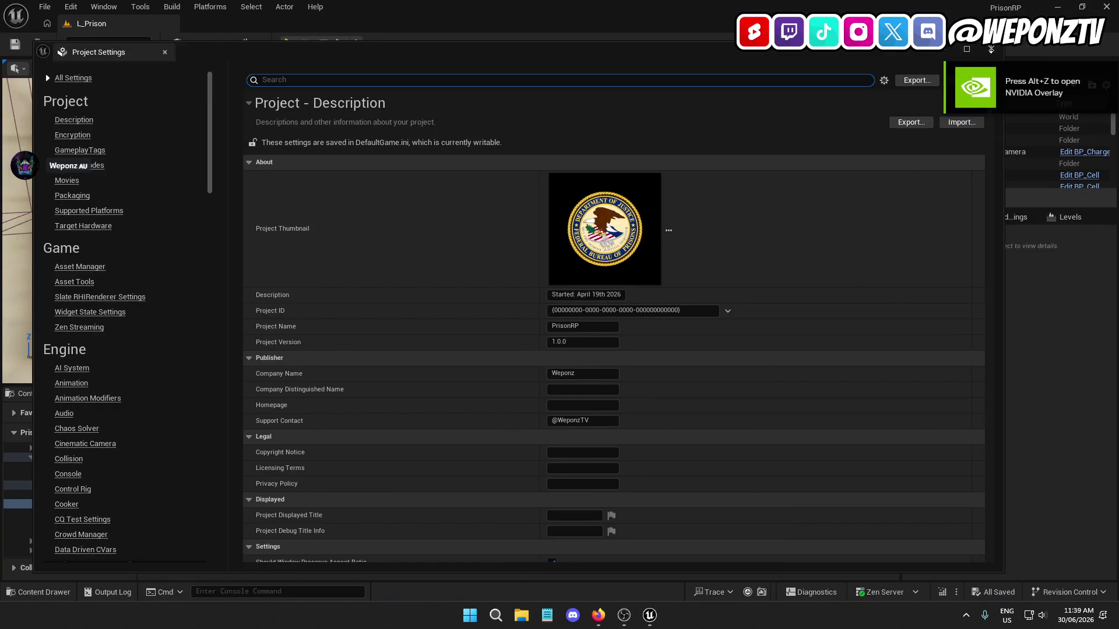
Close Project Settings and open BP_MH_M_Black1 from the MetaHumans > MH_M_Black1 folder
click(991, 49)
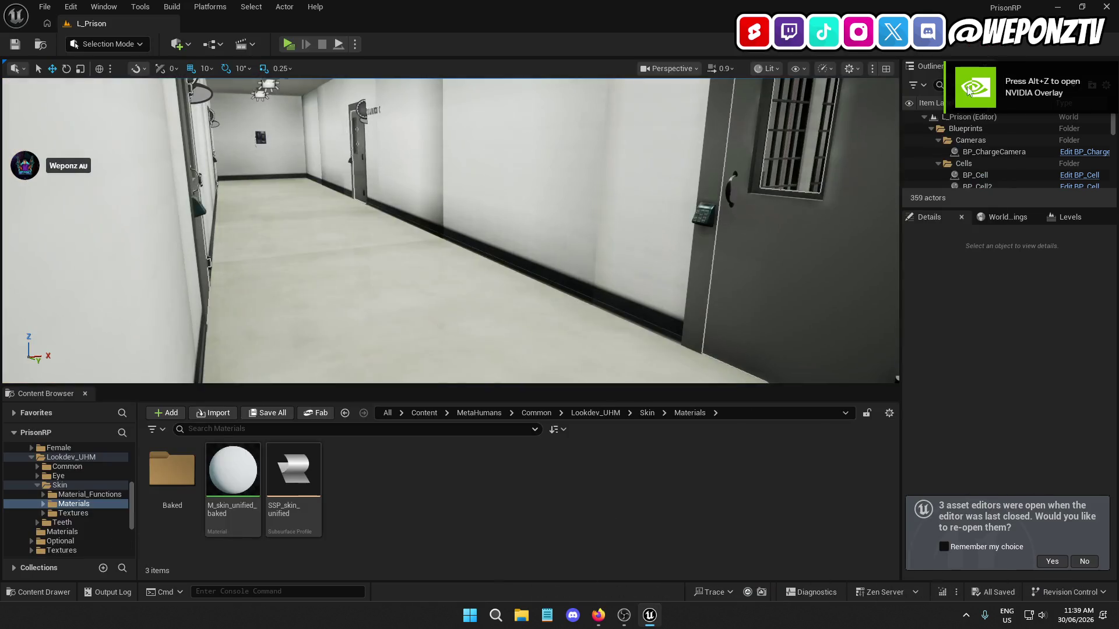
click(466, 413)
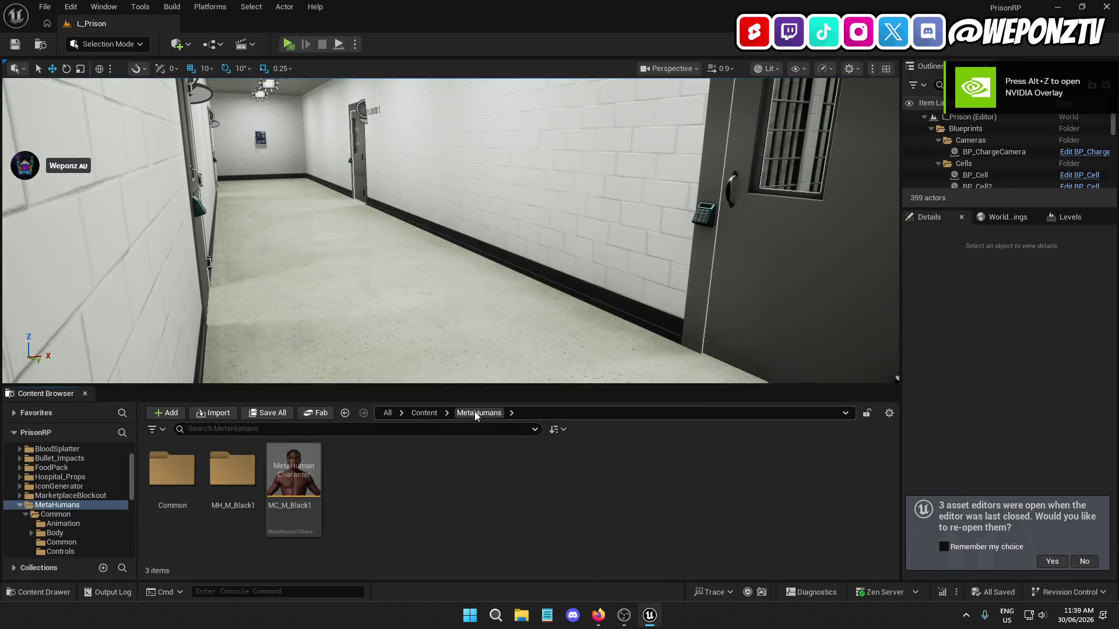
double_click(254, 467)
double_click(381, 460)
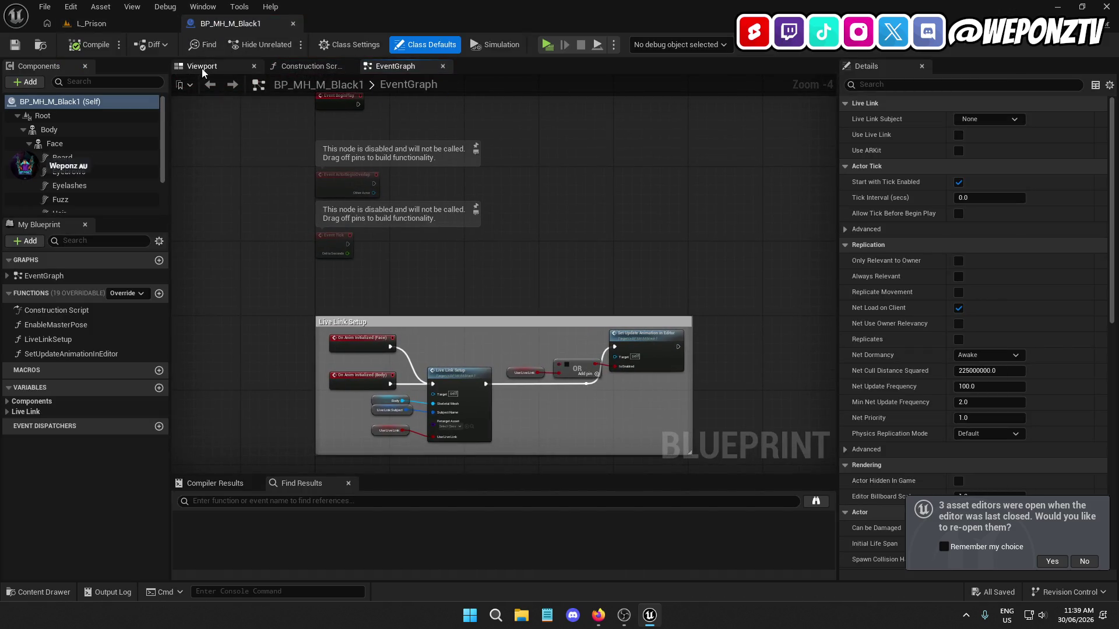
Select the Face component and open its MI_Face_Skin_Baked_LOD0 material instance
click(202, 69)
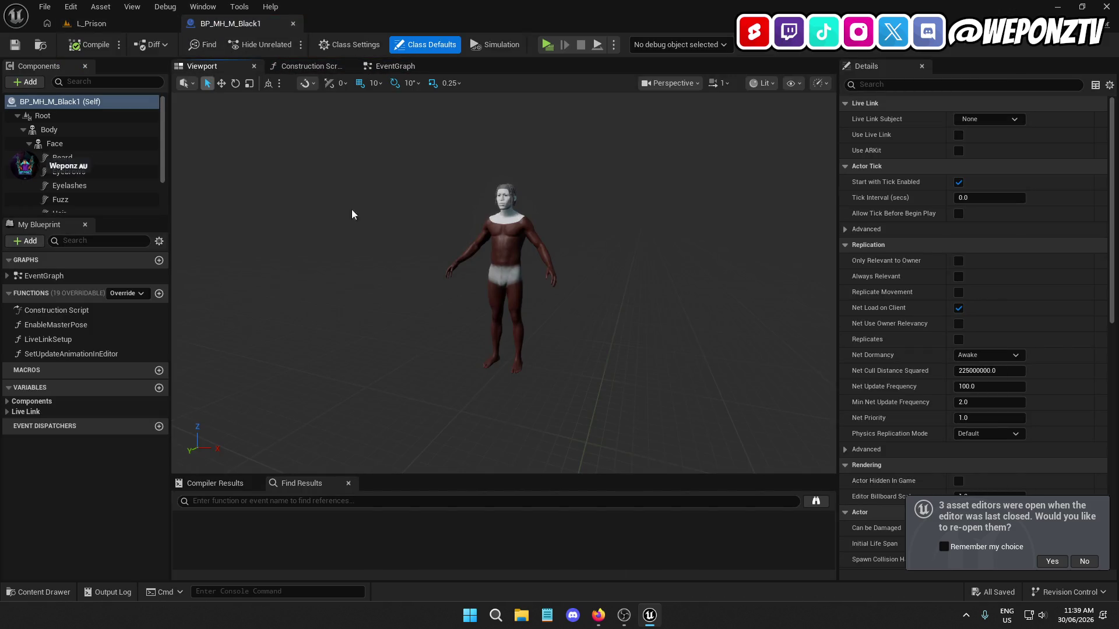
scroll(426, 206, up, 3)
scroll(426, 205, up, 6)
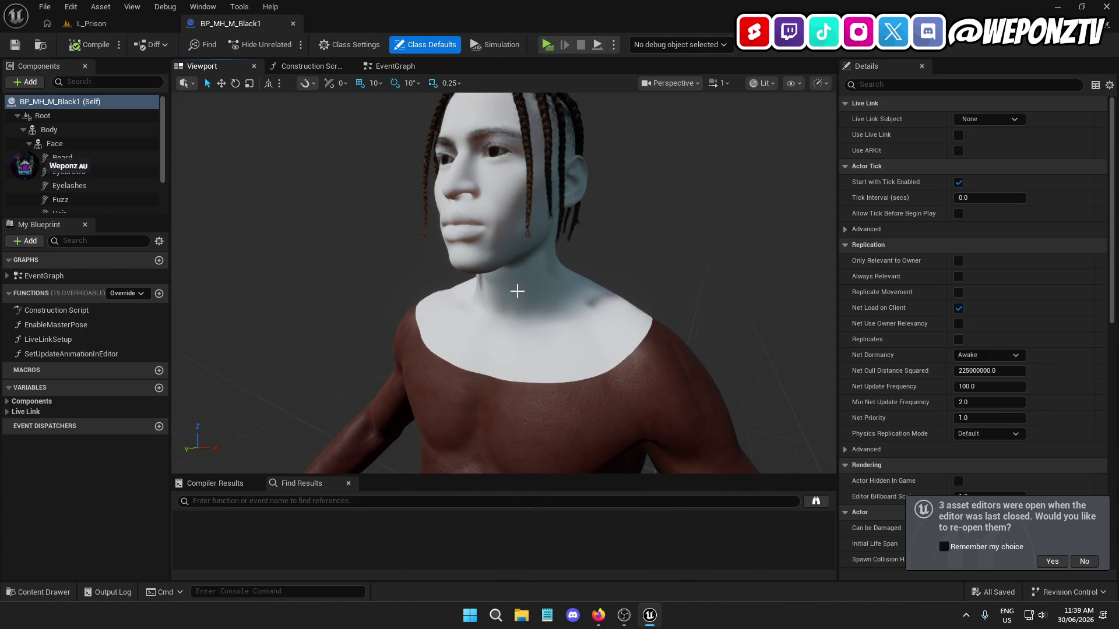
click(517, 290)
click(564, 333)
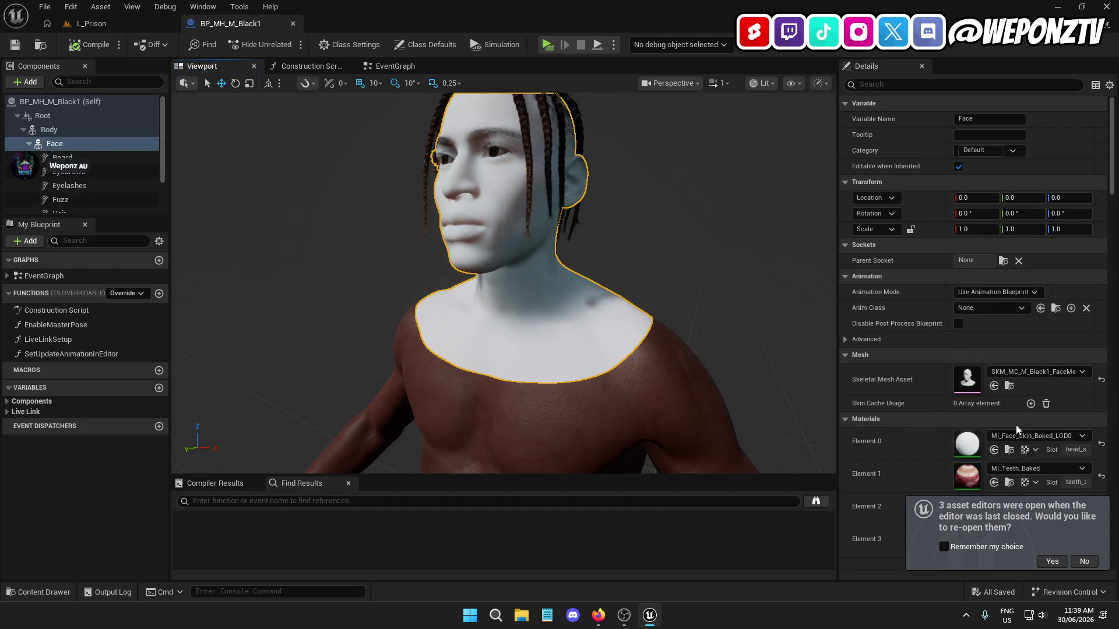
click(1008, 450)
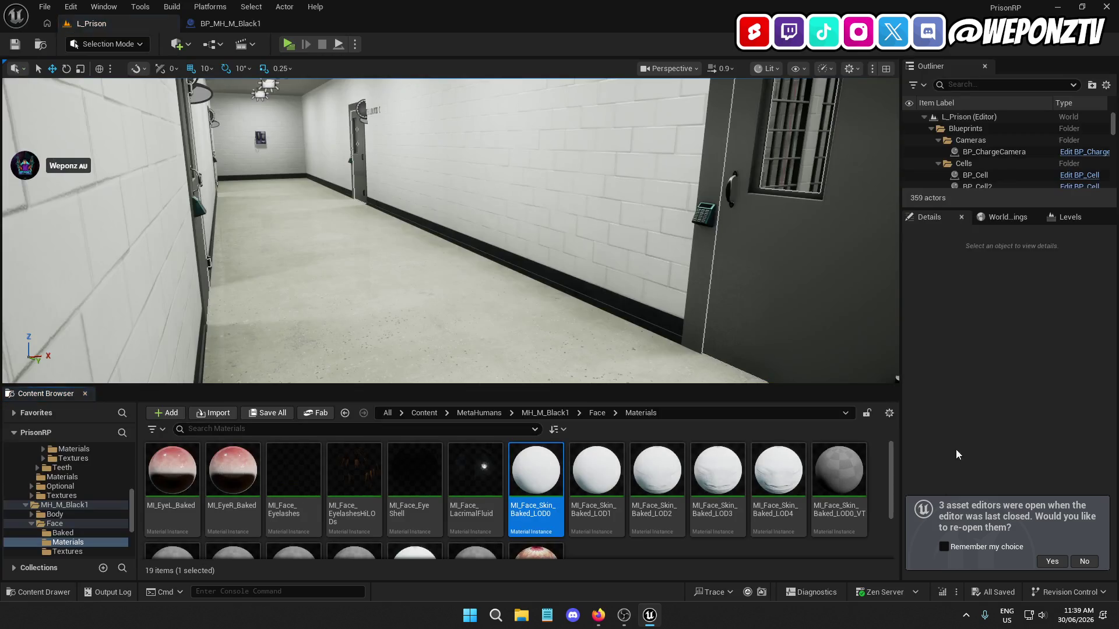
double_click(550, 485)
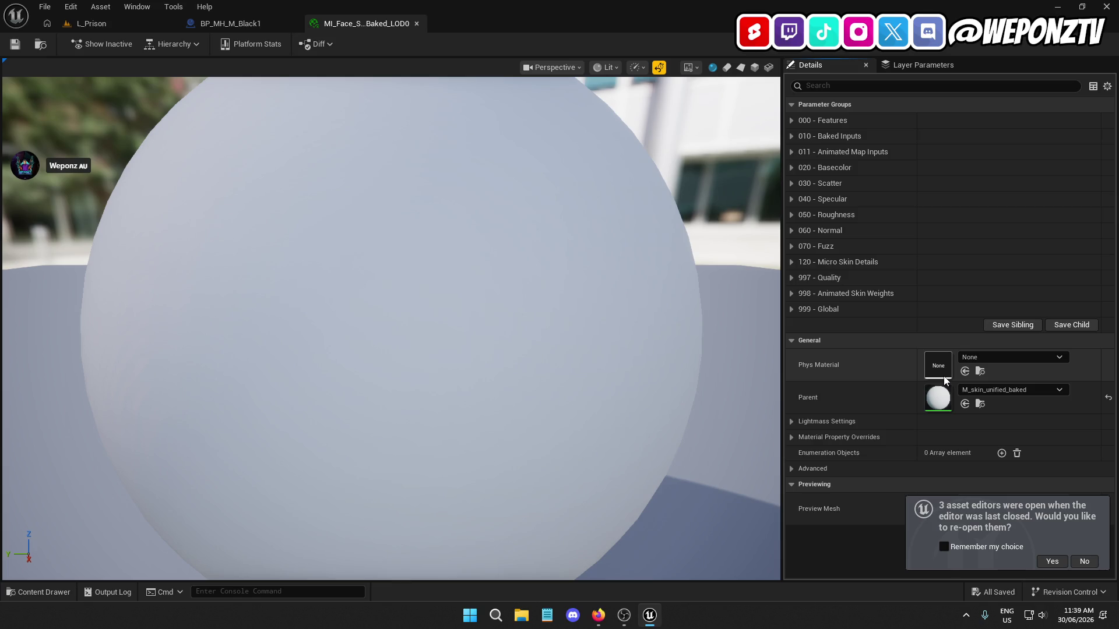
Tick Use Virtual Texture under 000 - Features on MI_Face_Skin_Baked_LOD0 and save it
click(789, 122)
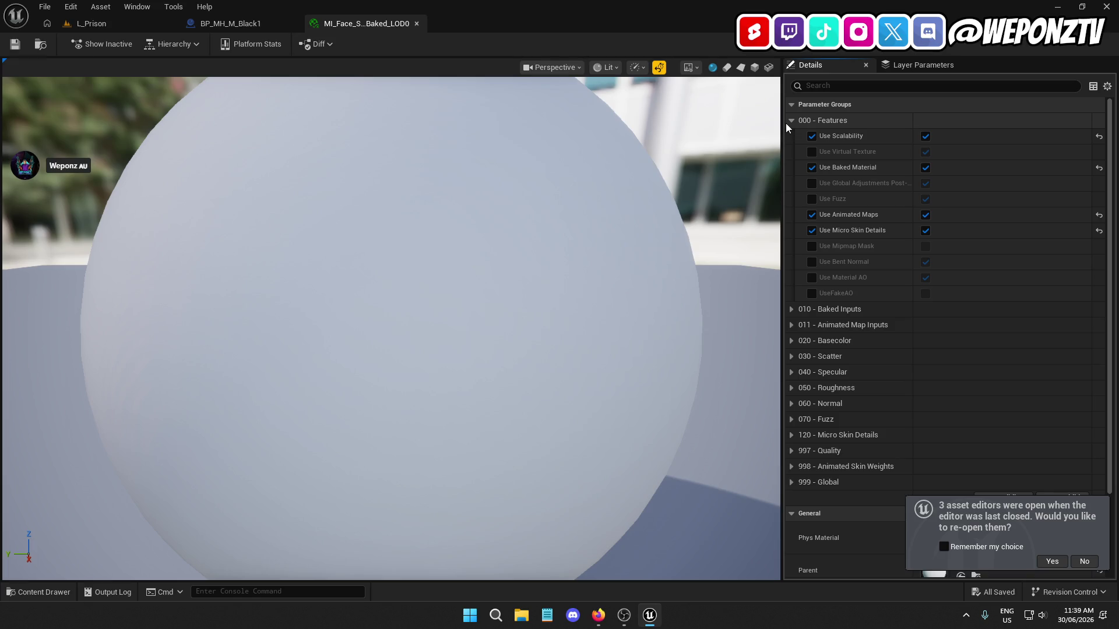
click(812, 152)
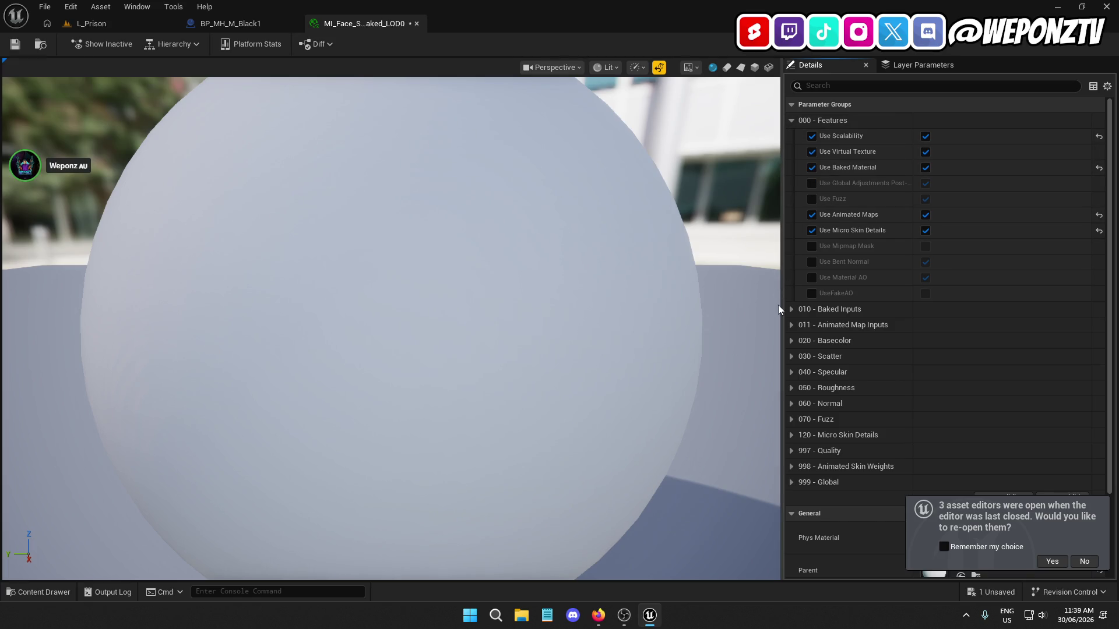
click(16, 44)
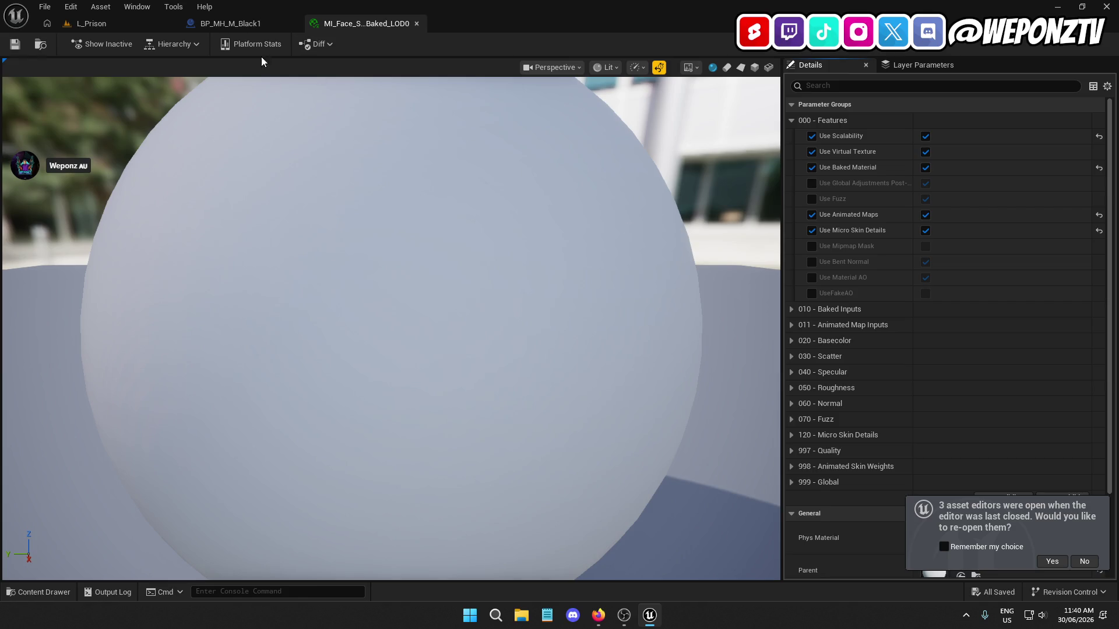
click(240, 23)
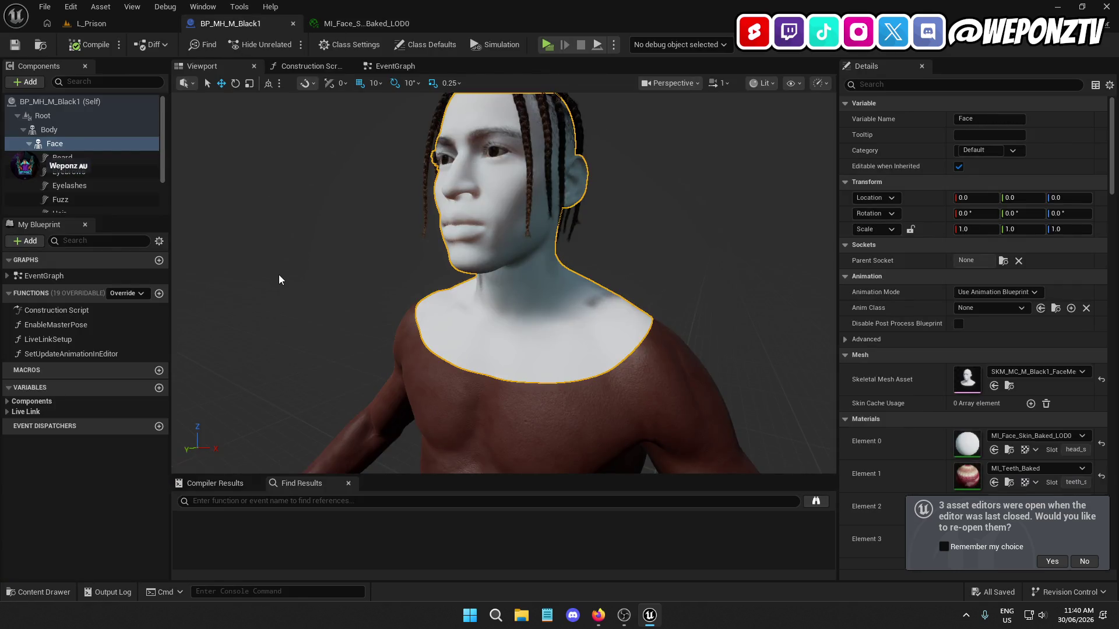
Browse to the MetaHumans folder in the prison level and close the blueprint and material editors
click(91, 24)
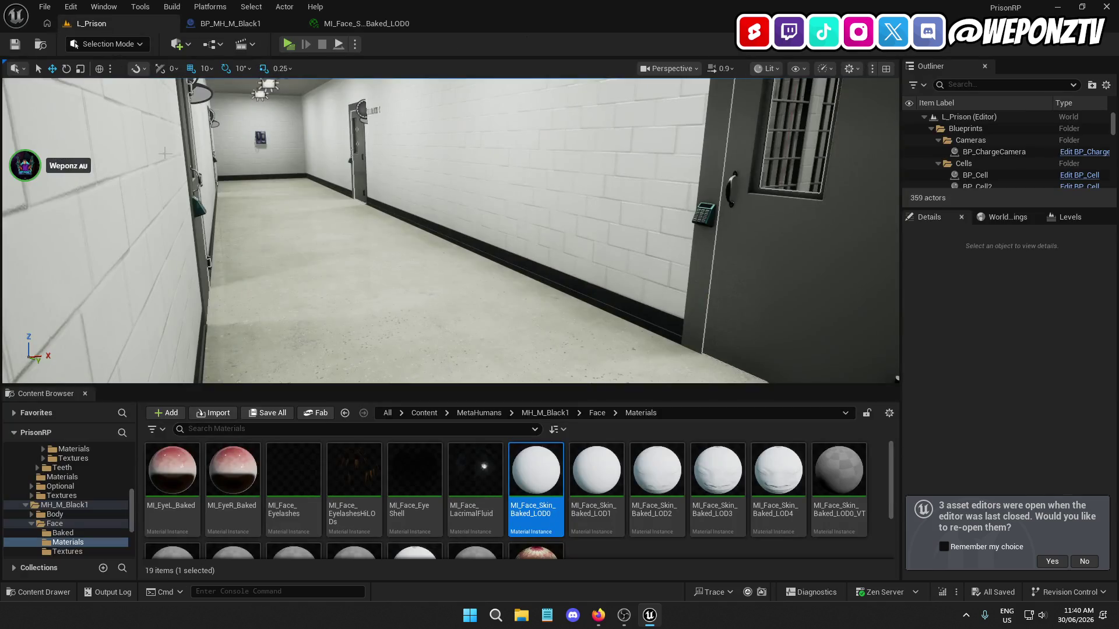
click(424, 413)
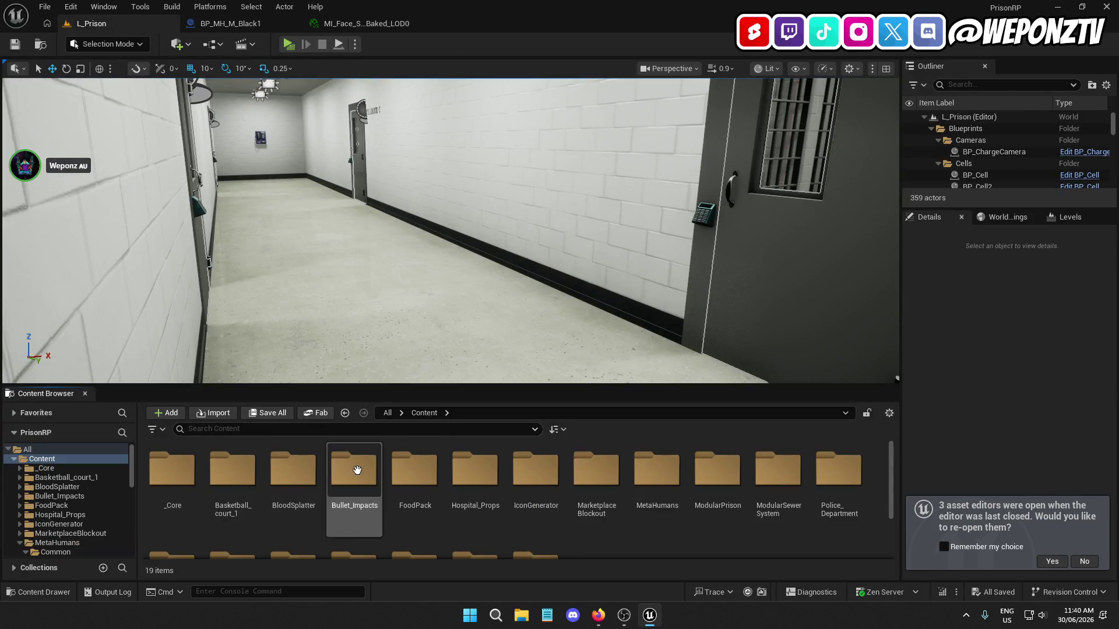
double_click(657, 469)
right_click(233, 469)
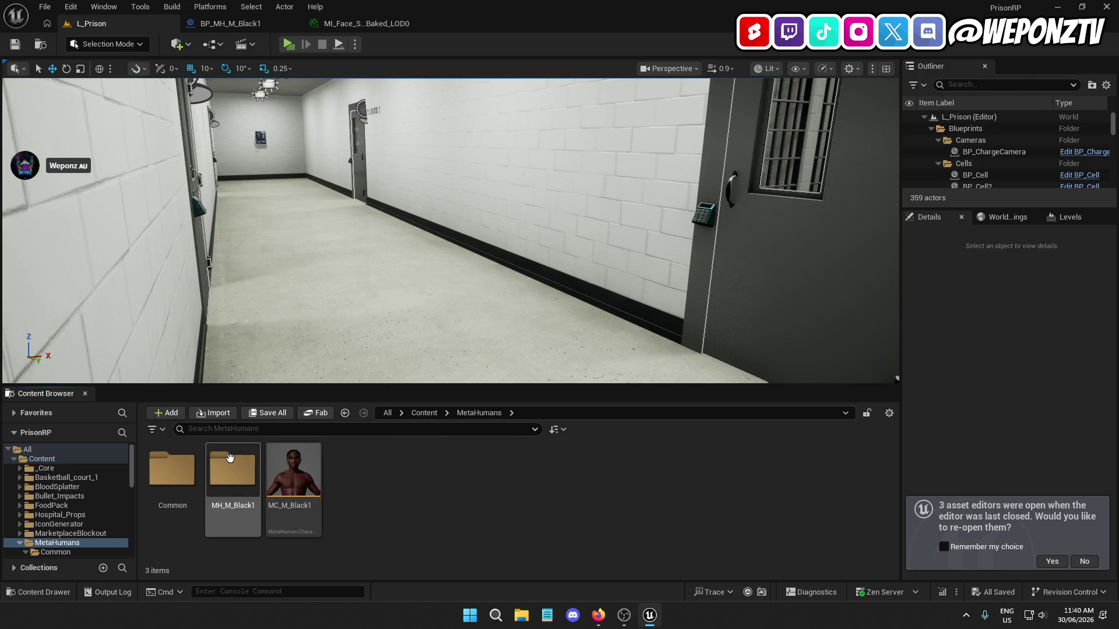
click(293, 23)
click(293, 23)
click(293, 23)
Start deleting the MH_M_Black1 folder, cancel it, and open the MC_M_Black1 character instead
right_click(230, 472)
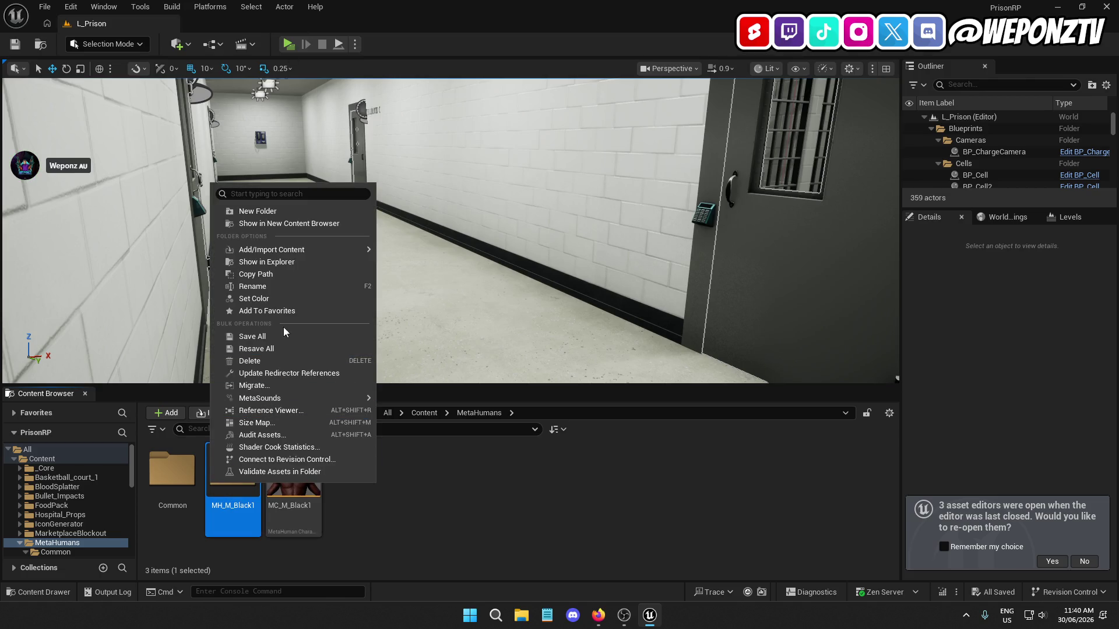
click(270, 373)
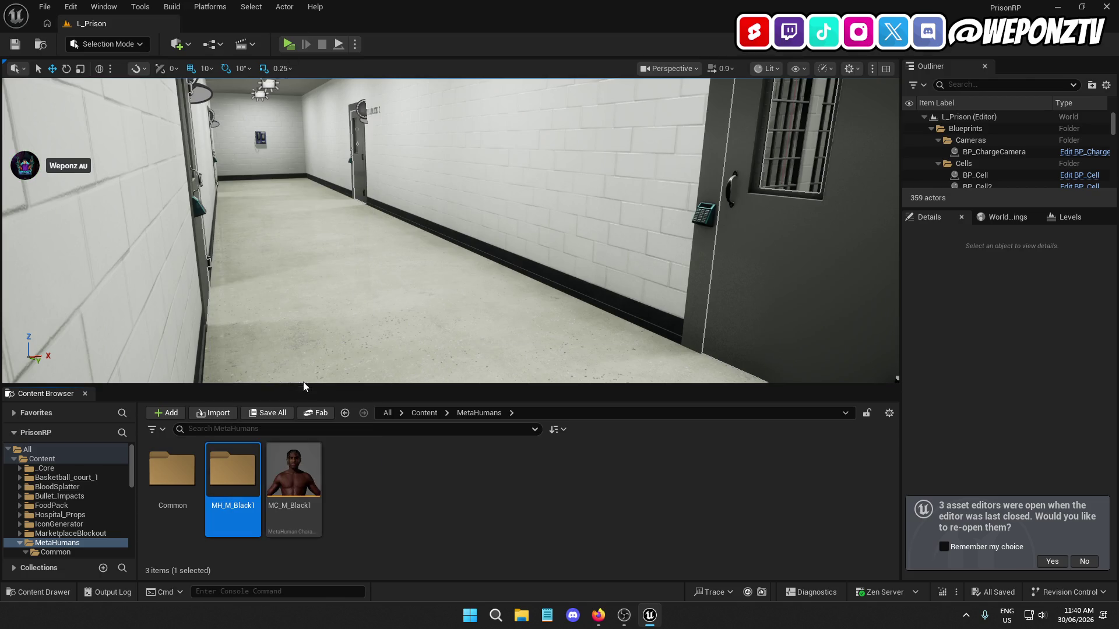
click(592, 328)
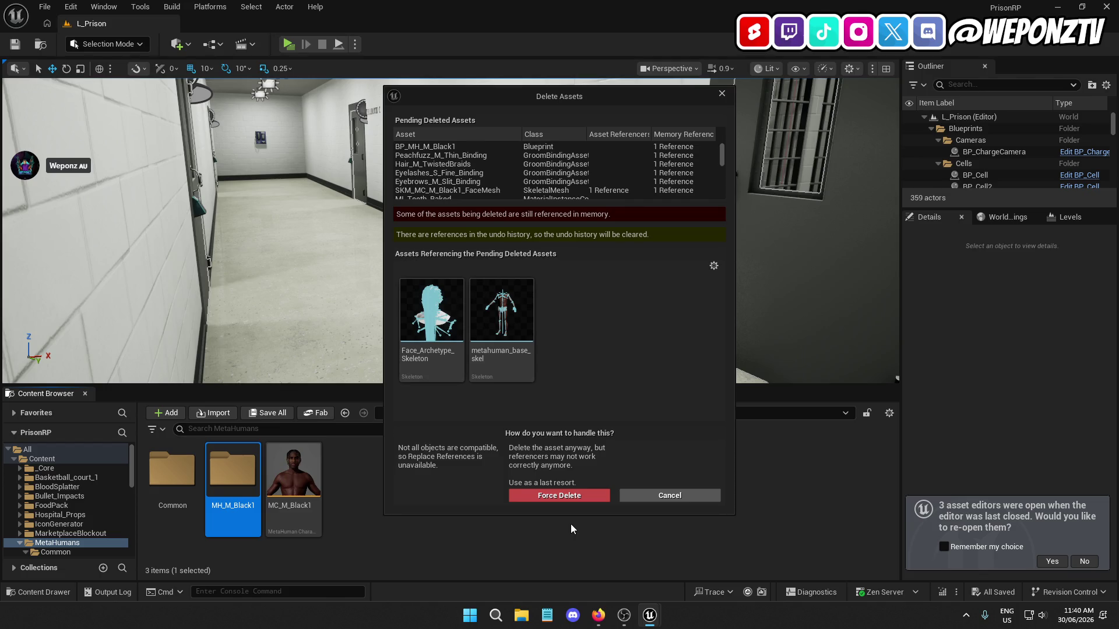
click(672, 494)
double_click(303, 471)
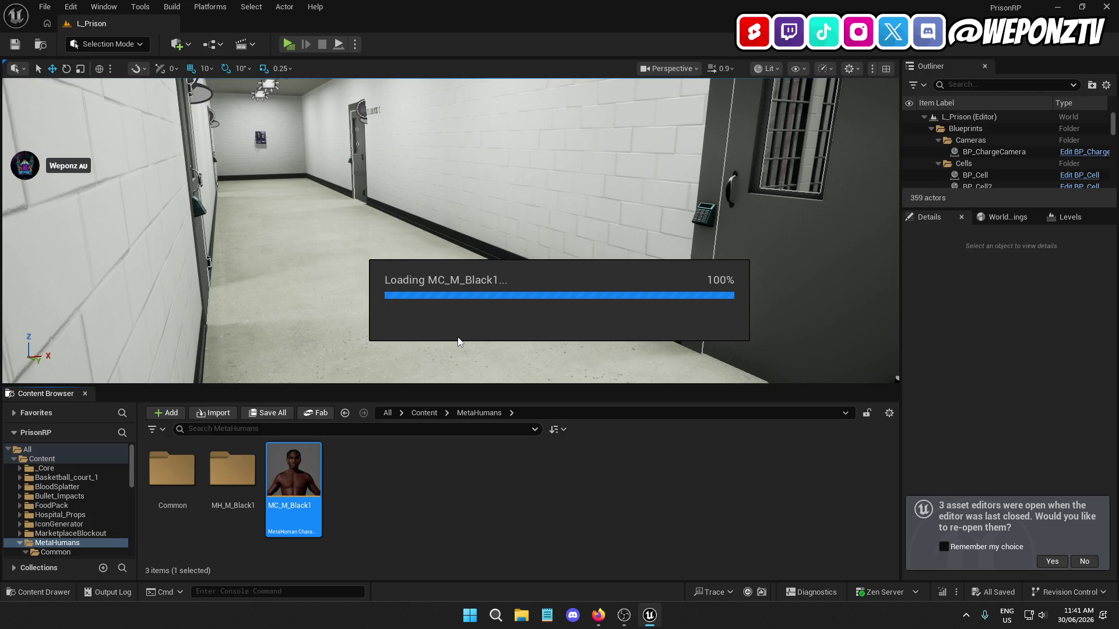
click(599, 614)
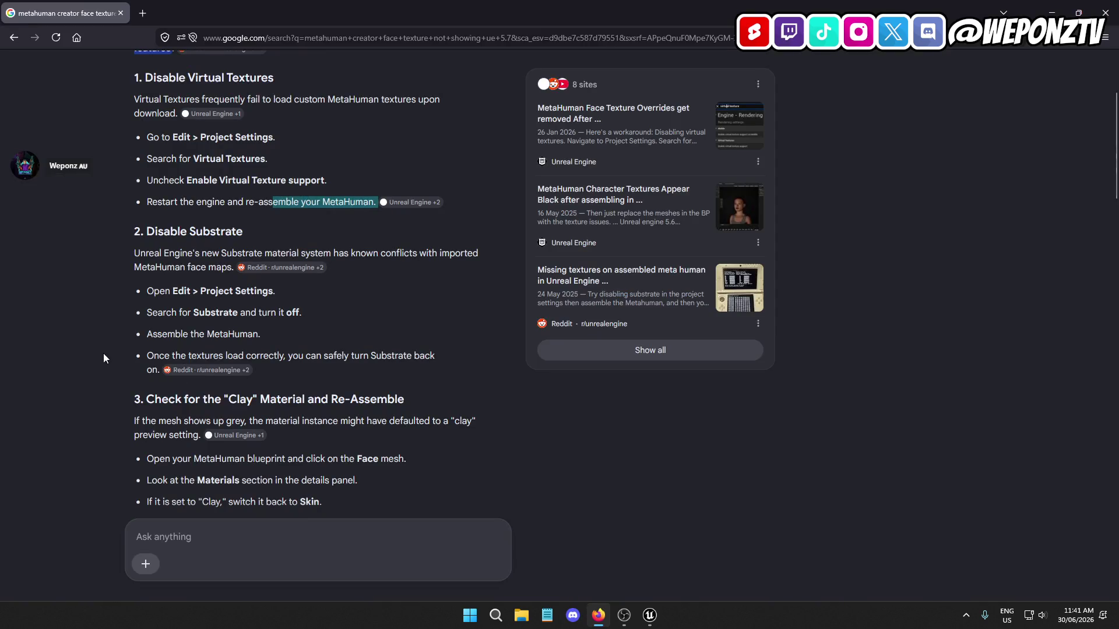
scroll(103, 356, down, 4)
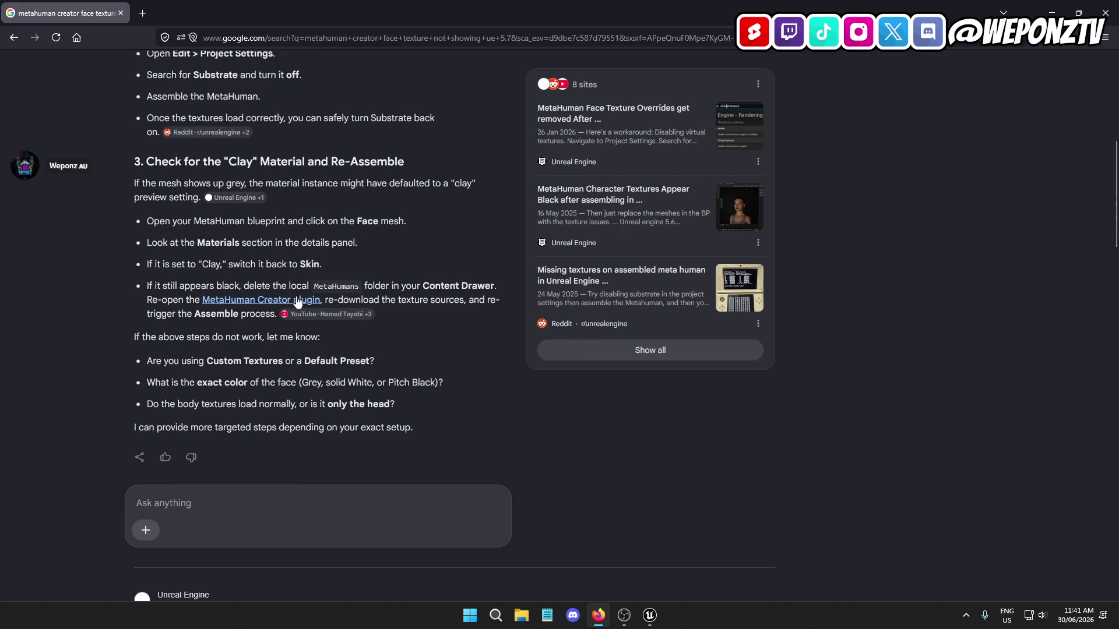
click(651, 619)
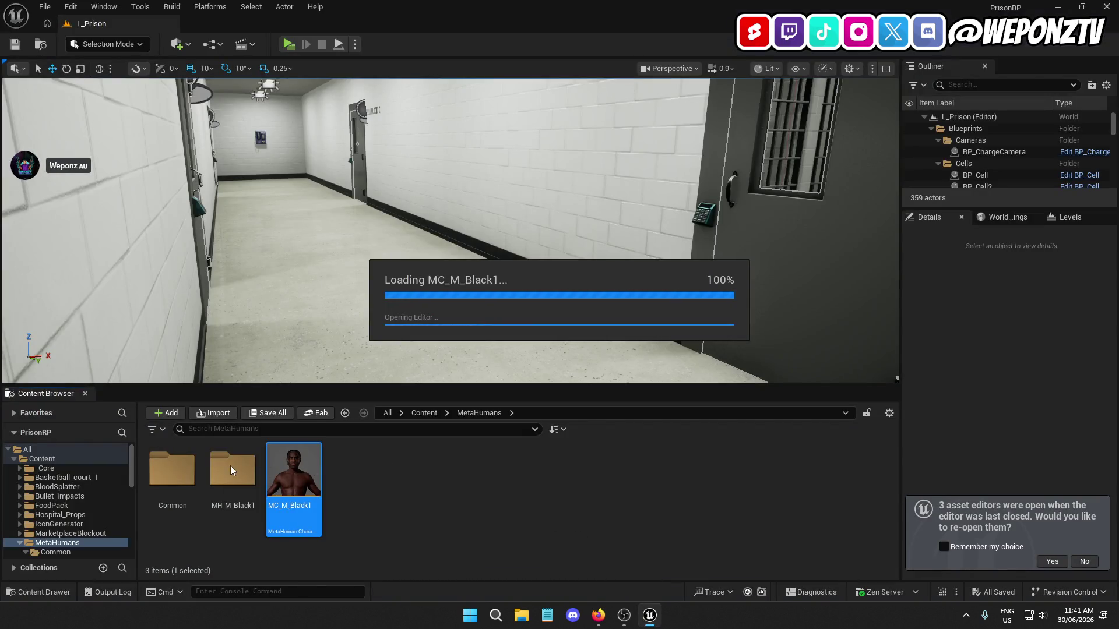
click(598, 615)
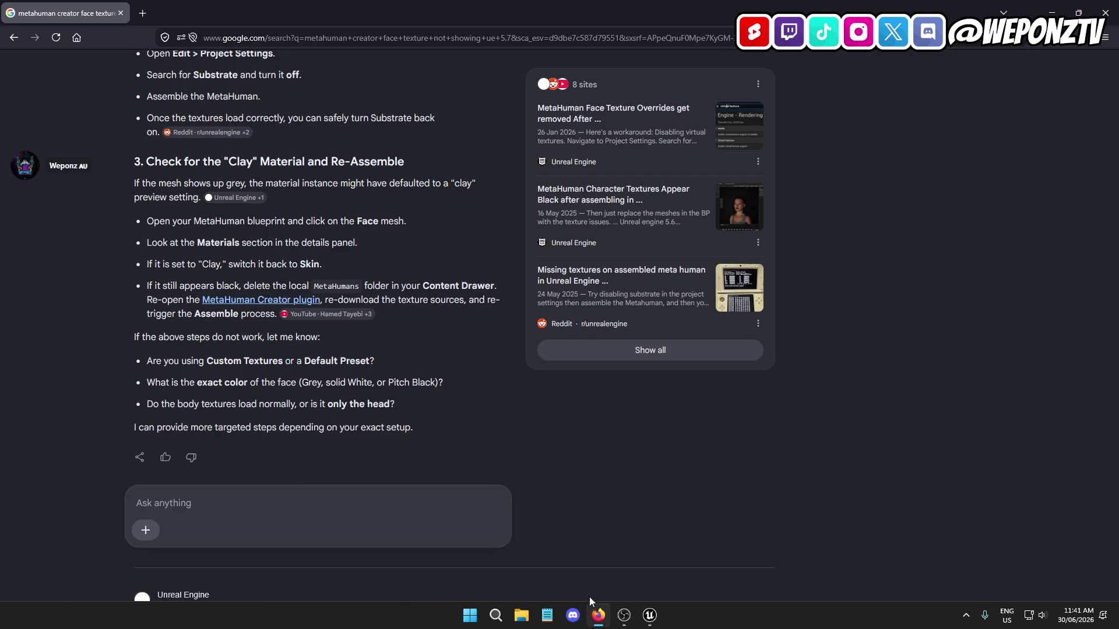
Ask AI Mode why only the face shows the grid material despite virtual textures and Substrate toggling
click(269, 502)
text(Just t)
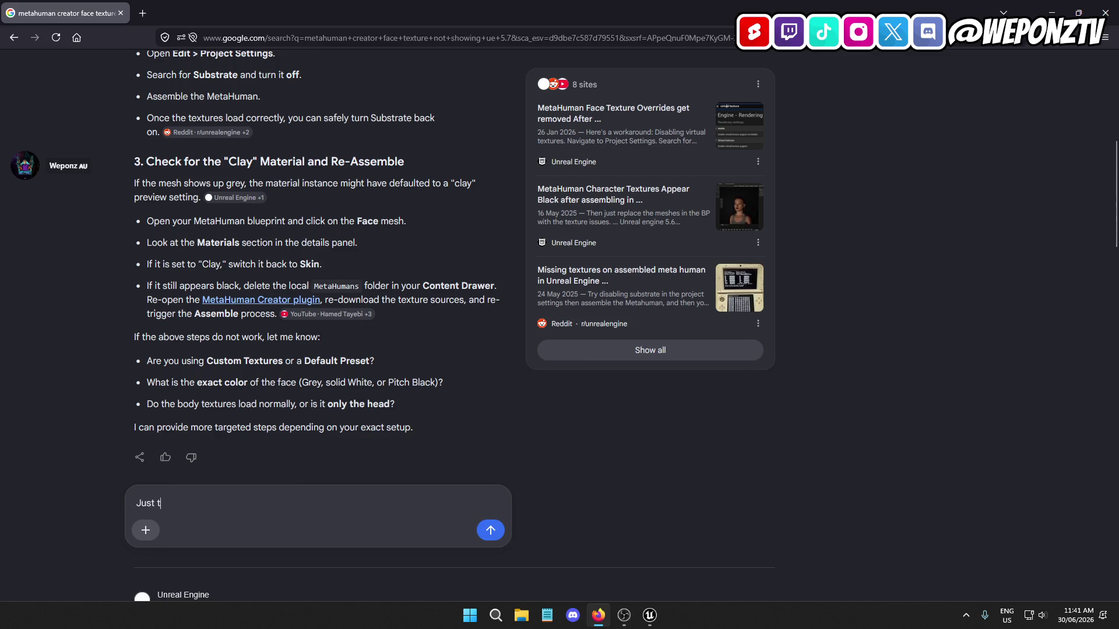
text(he face)
text( and it shows n)
text(o )
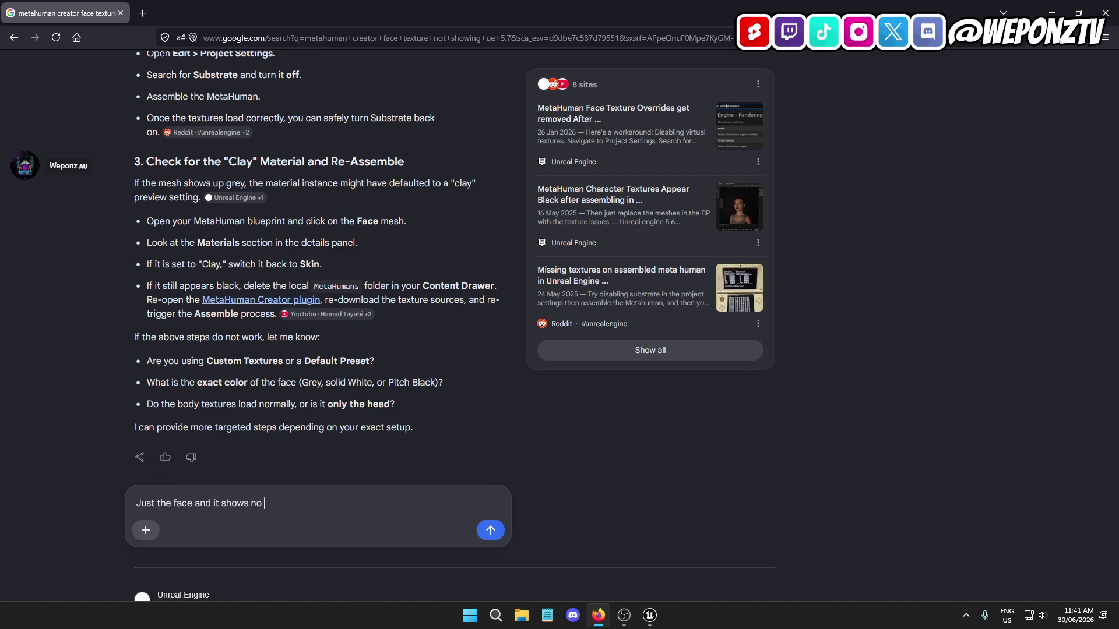
text(texture (grid material)
text() )
text(I turned on)
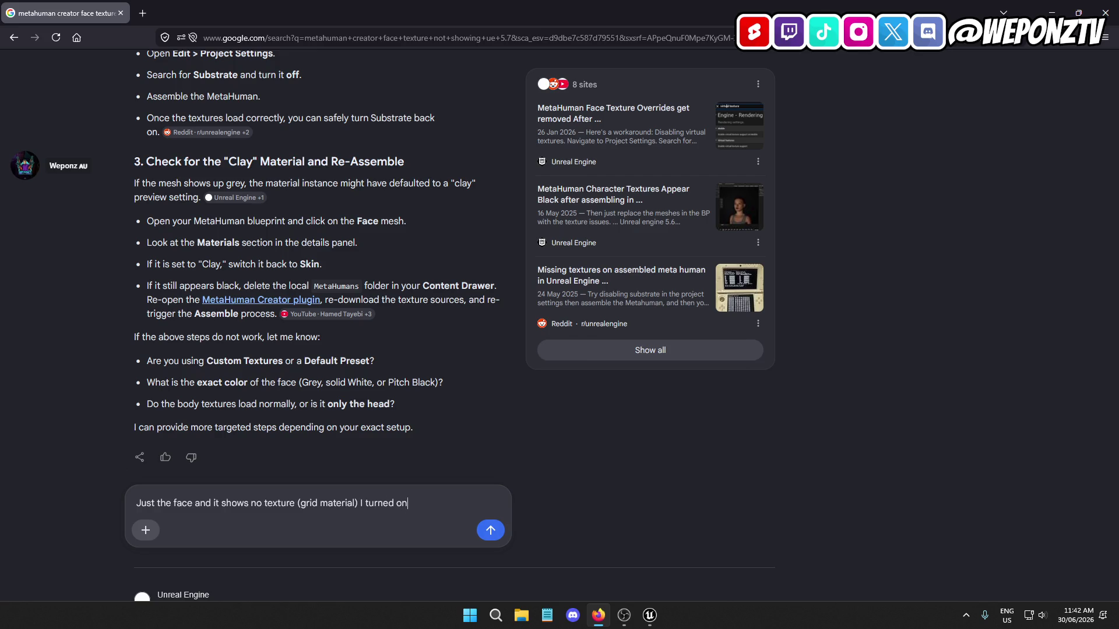
text(virtual textu)
text(res an)
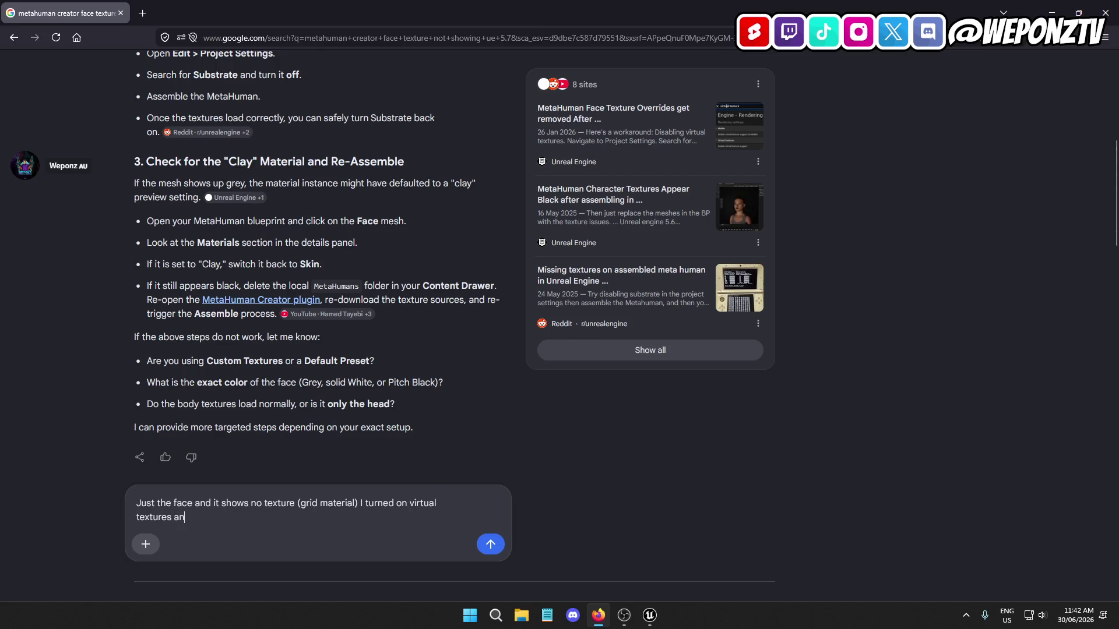
text(d even checked the v)
text(ir)
key(BackSpace)
key(BackSpace)
key(BackSpace)
text(box for it in thge face vb)
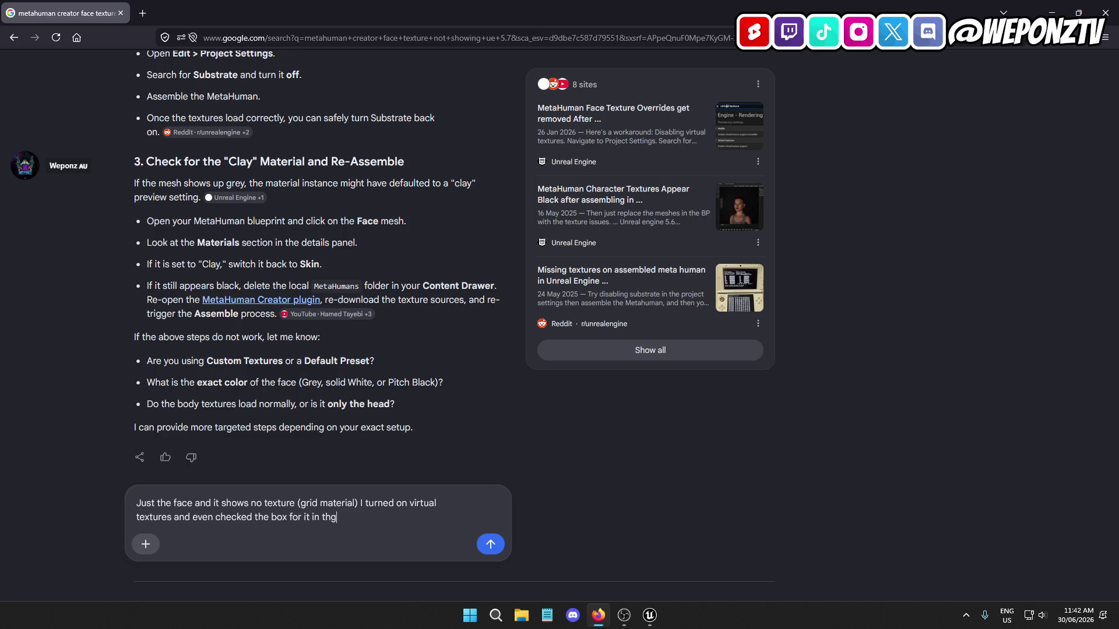
key(BackSpace)
key(BackSpace)
text(base material)
text( - turning sub)
text(s)
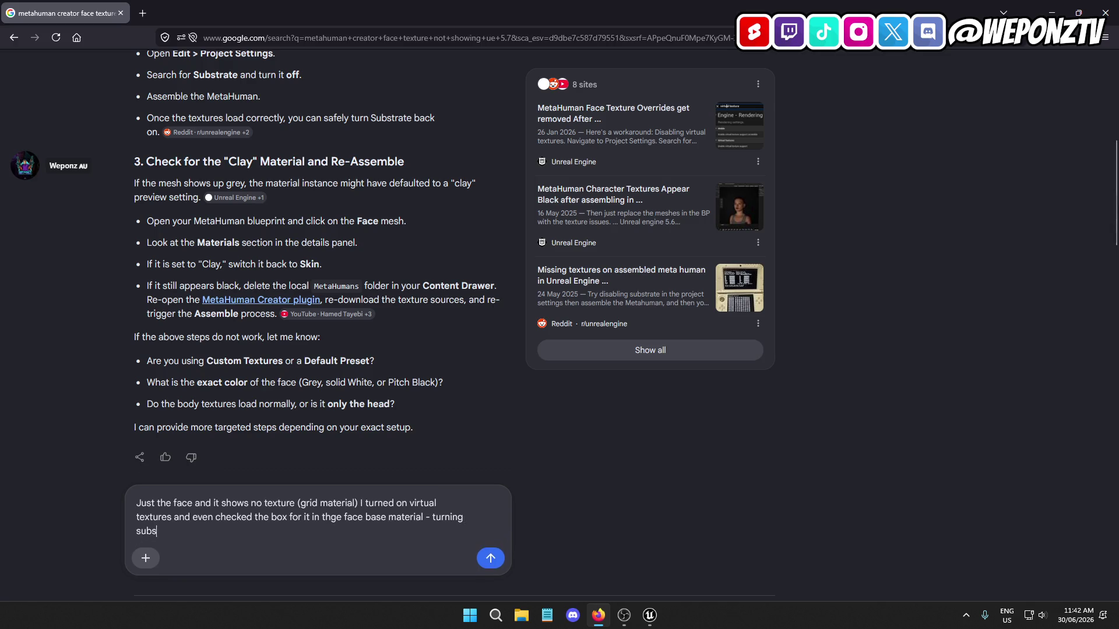
text(trate on and off )
text(restructu)
text(re)
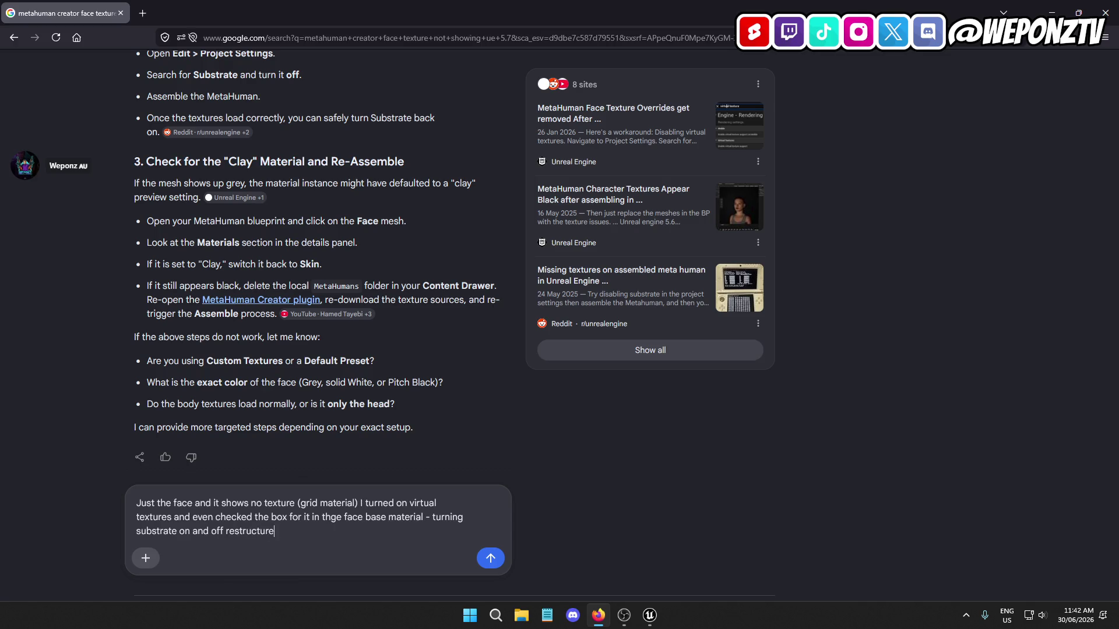
text(s the material pip)
text(eline of the )
text(engi)
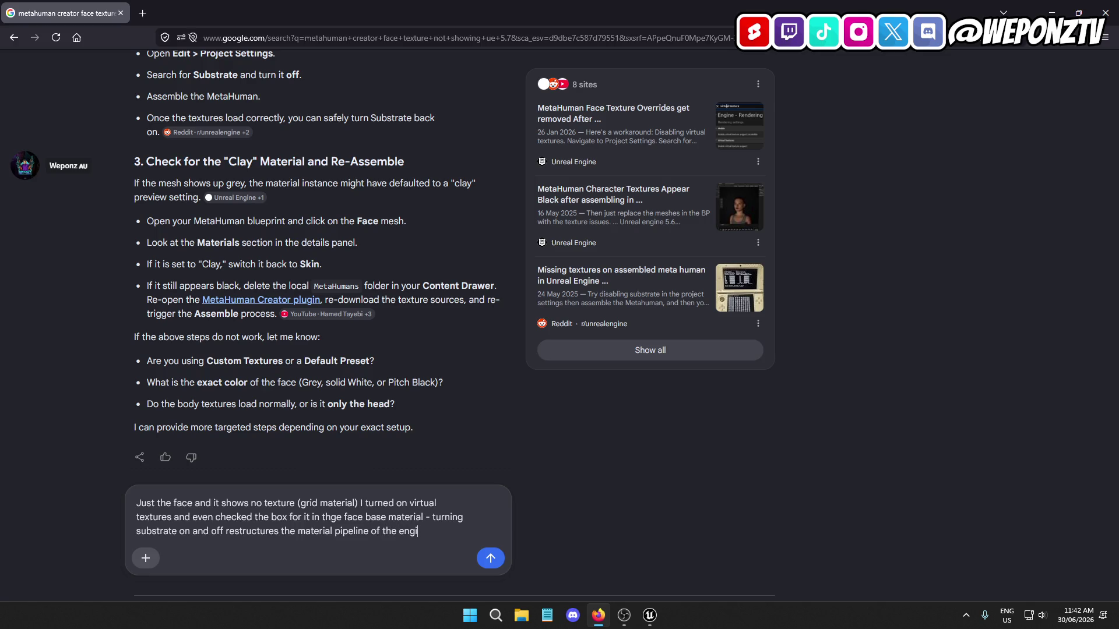
text(ne, so that is not )
text(an option.)
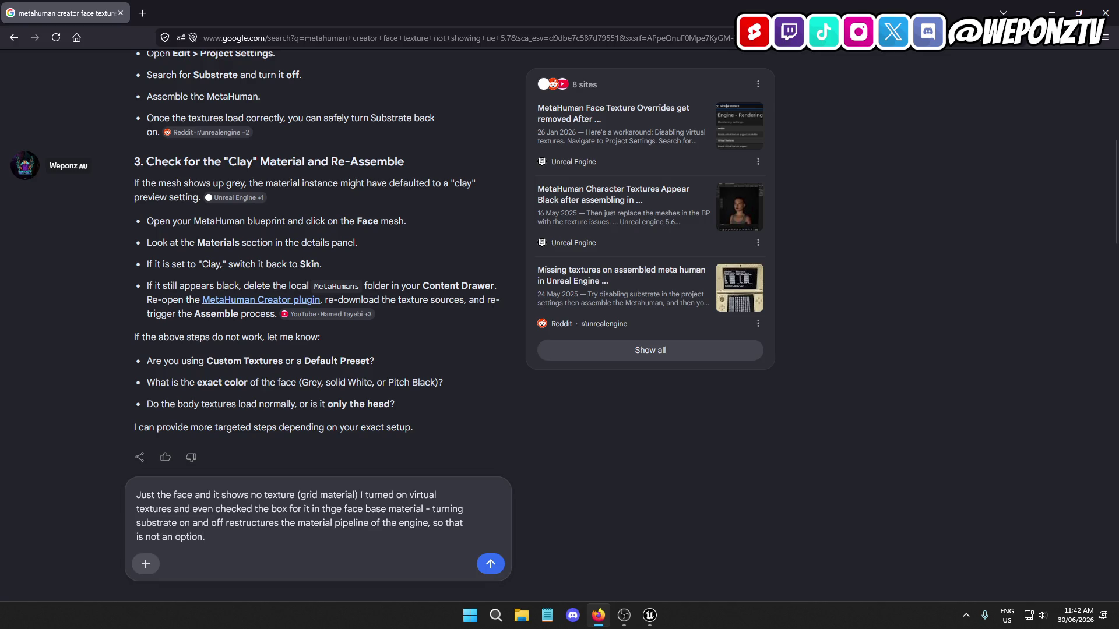
key(Return)
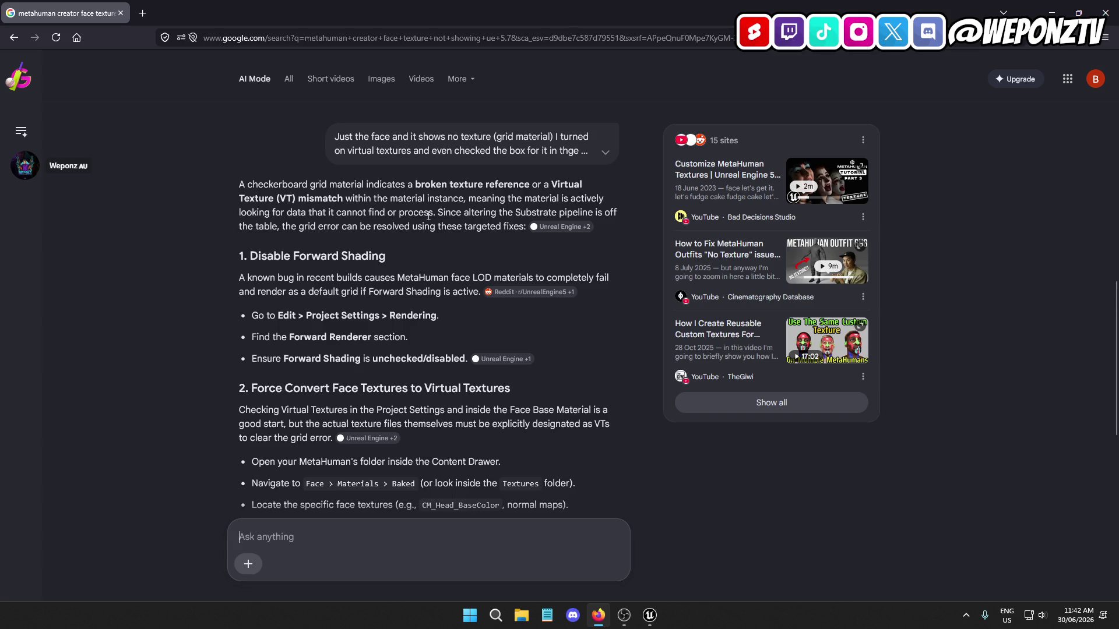
Read the 'Force Convert Face Textures to Virtual Textures' section, then return to the Unreal editor
mouse_move(562, 227)
scroll(302, 274, down, 1)
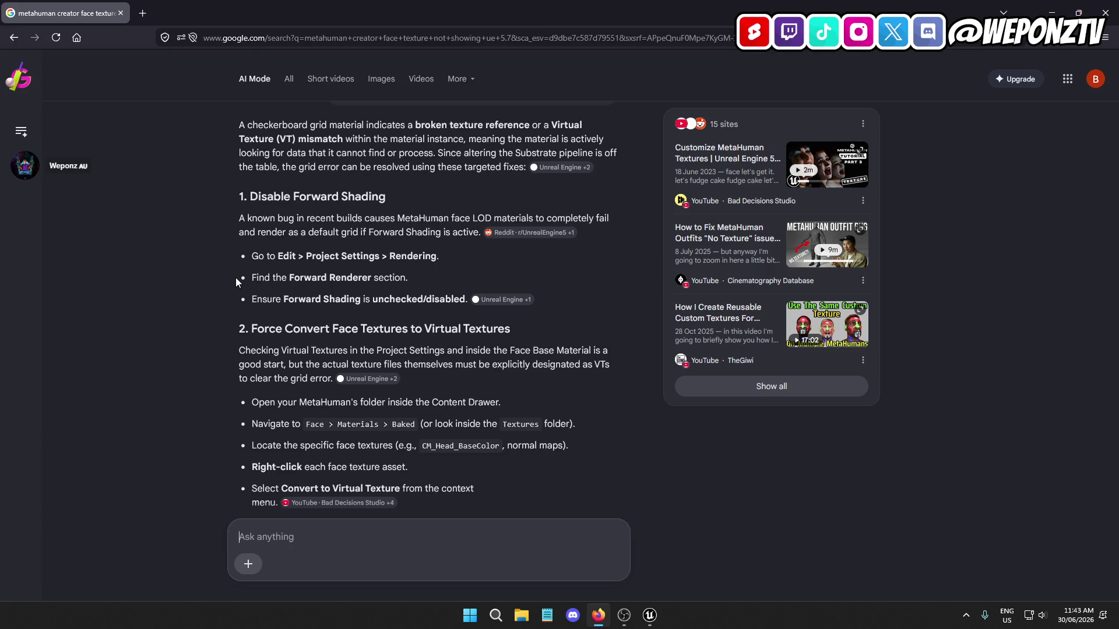
scroll(235, 277, down, 1)
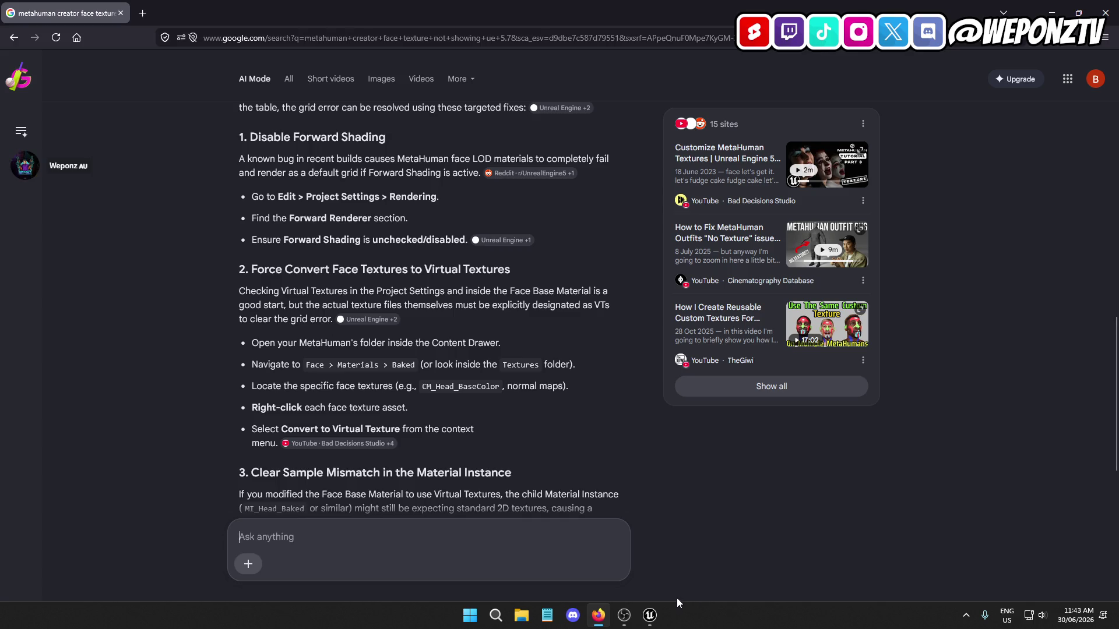
click(658, 610)
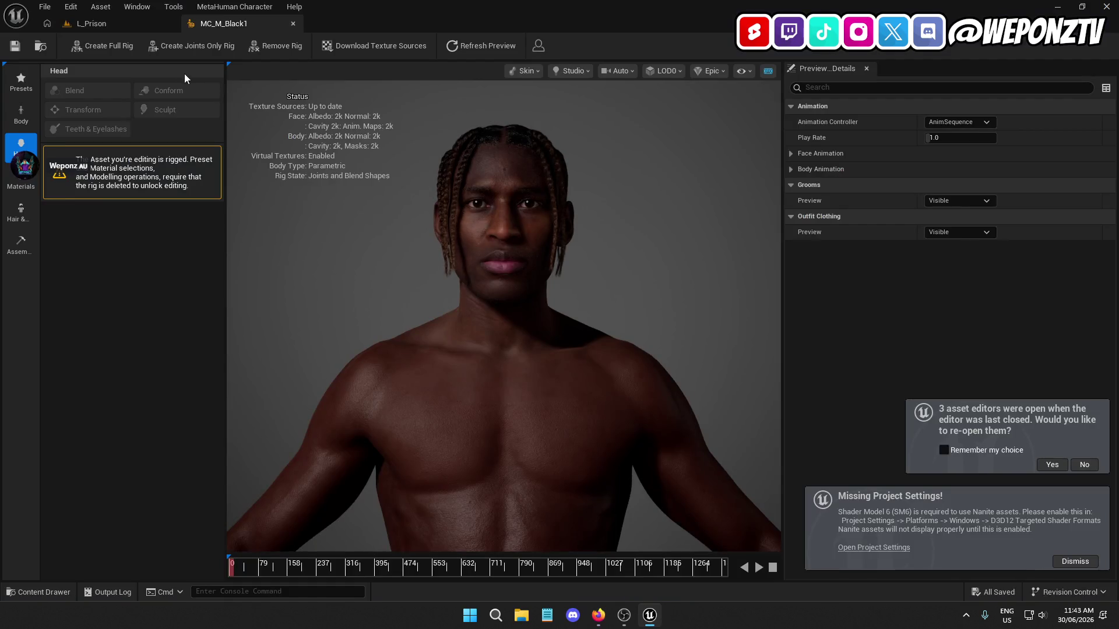
Open MH_M_Black1 > Face in L_Prison's Content Browser and review the face mesh's actions
click(120, 24)
double_click(233, 473)
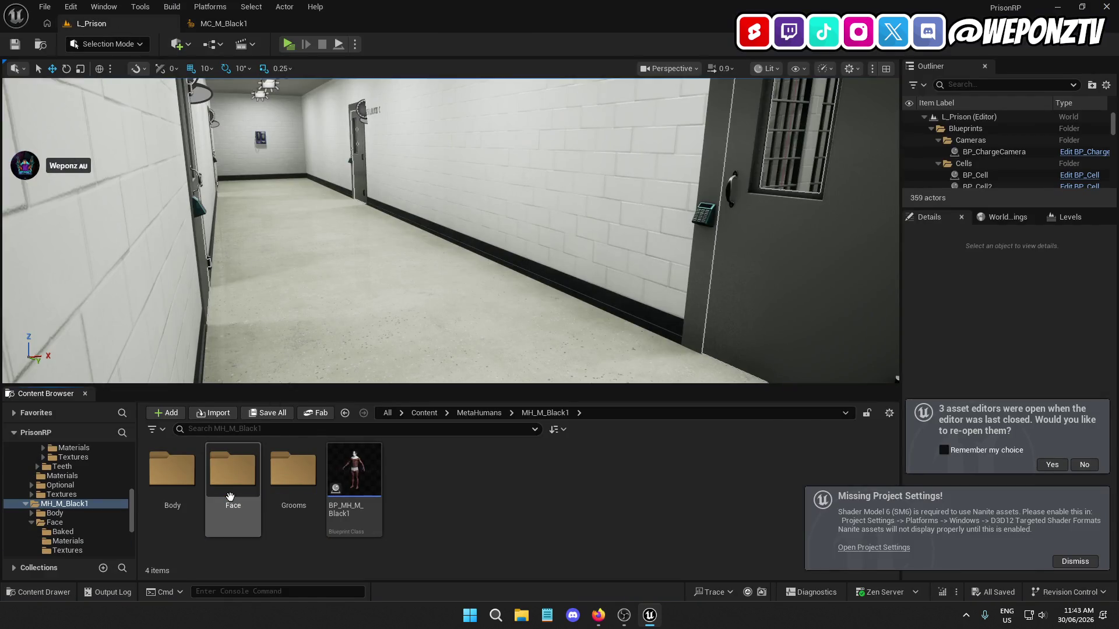
double_click(233, 478)
right_click(353, 475)
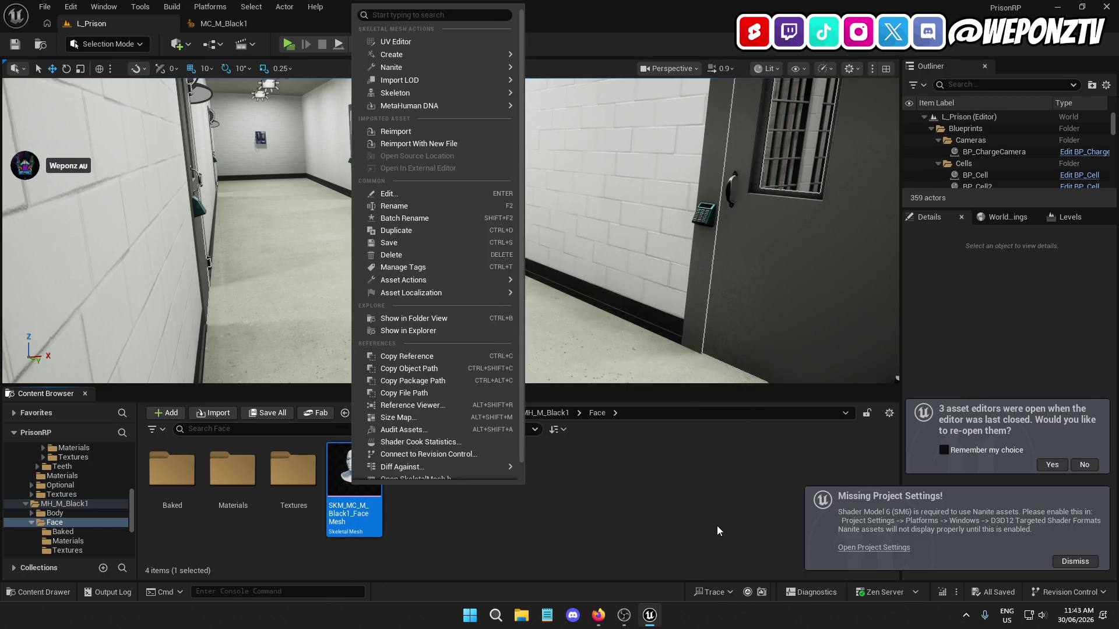
scroll(492, 285, down, 1)
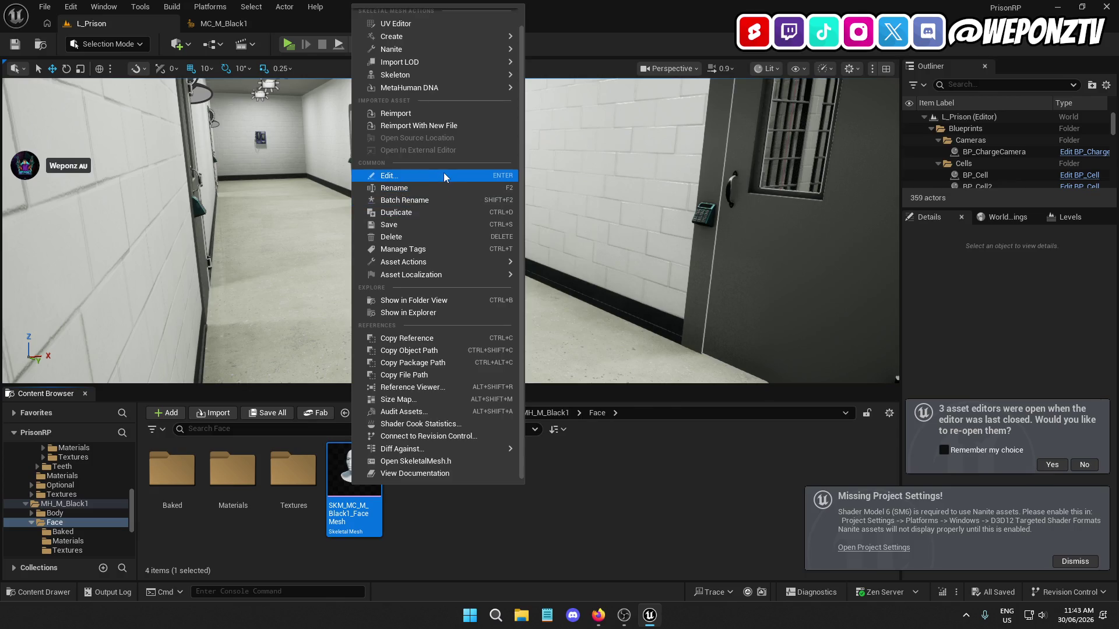
mouse_move(487, 257)
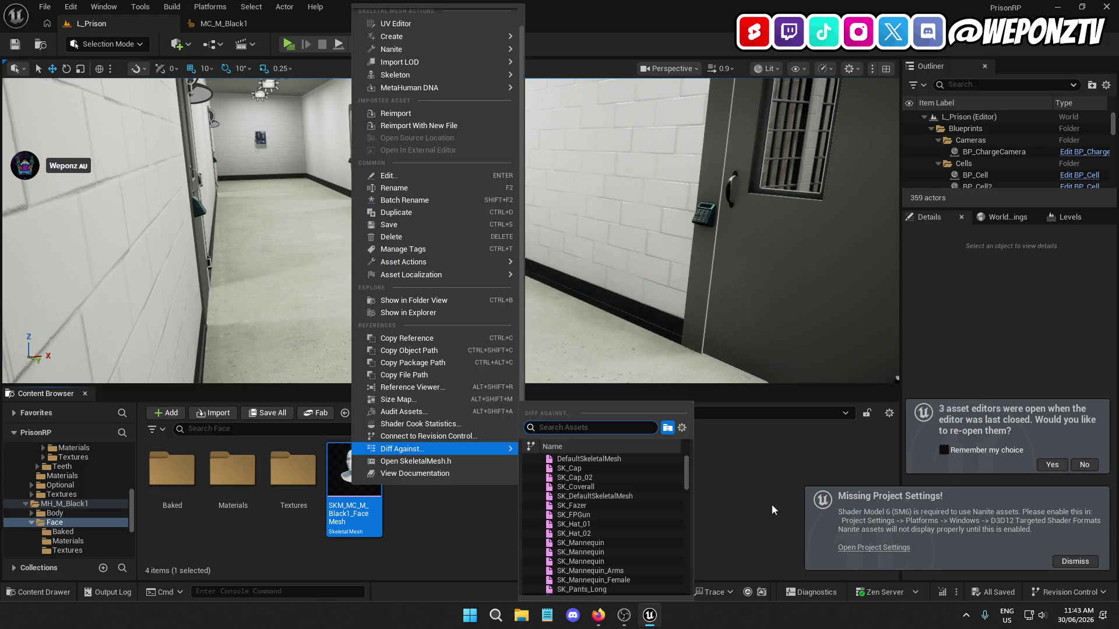
click(784, 489)
click(597, 613)
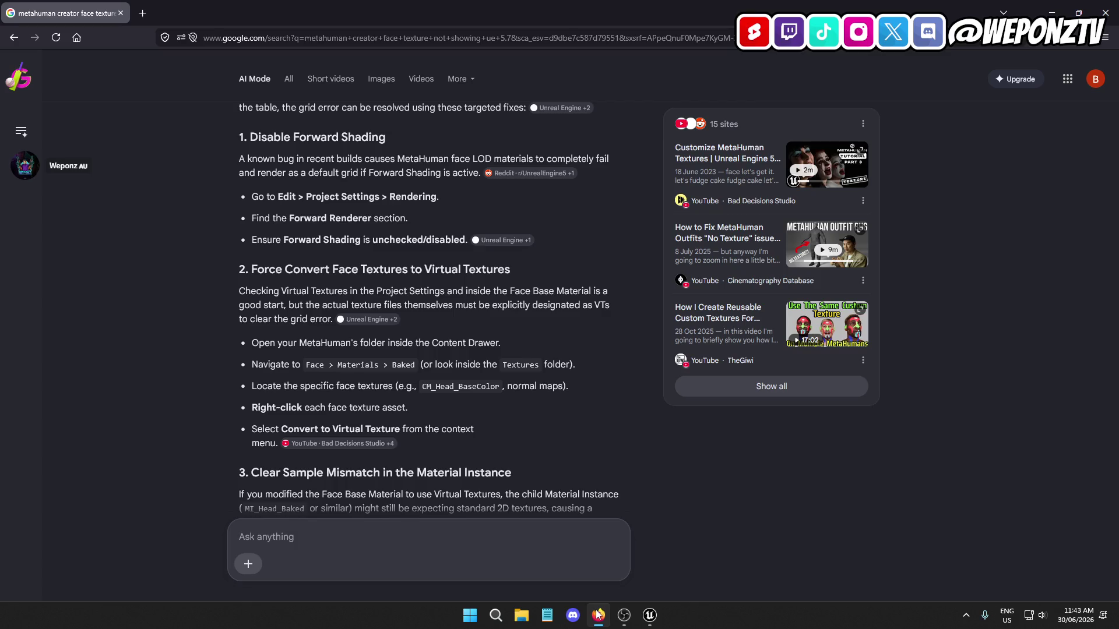
Open the MH_M_Black1 Face > Materials folder while checking the AI answer
click(597, 614)
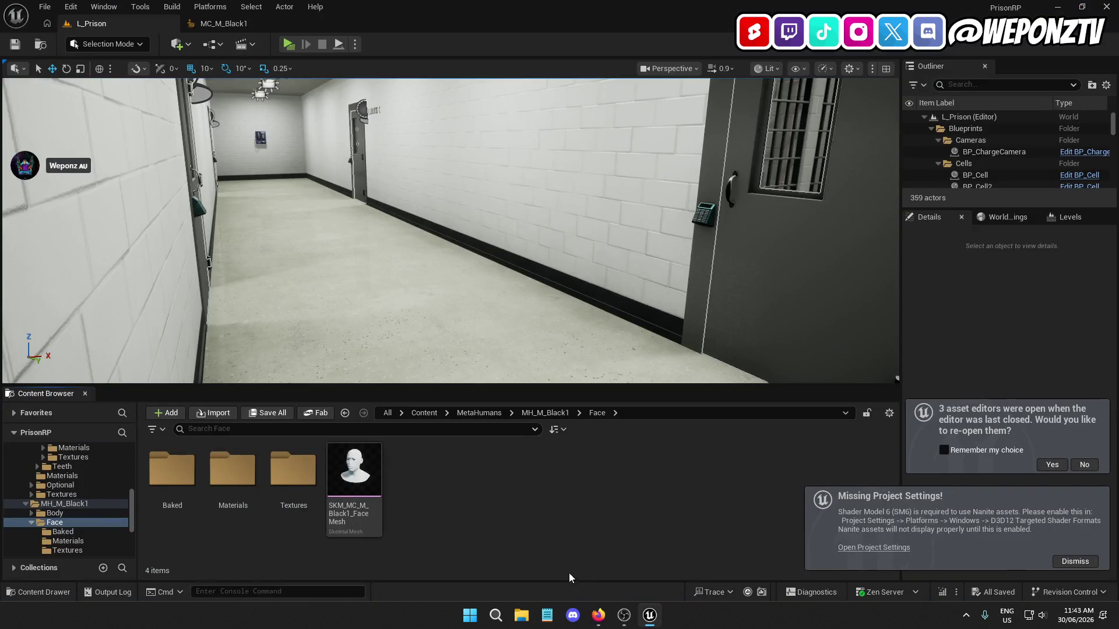
click(598, 615)
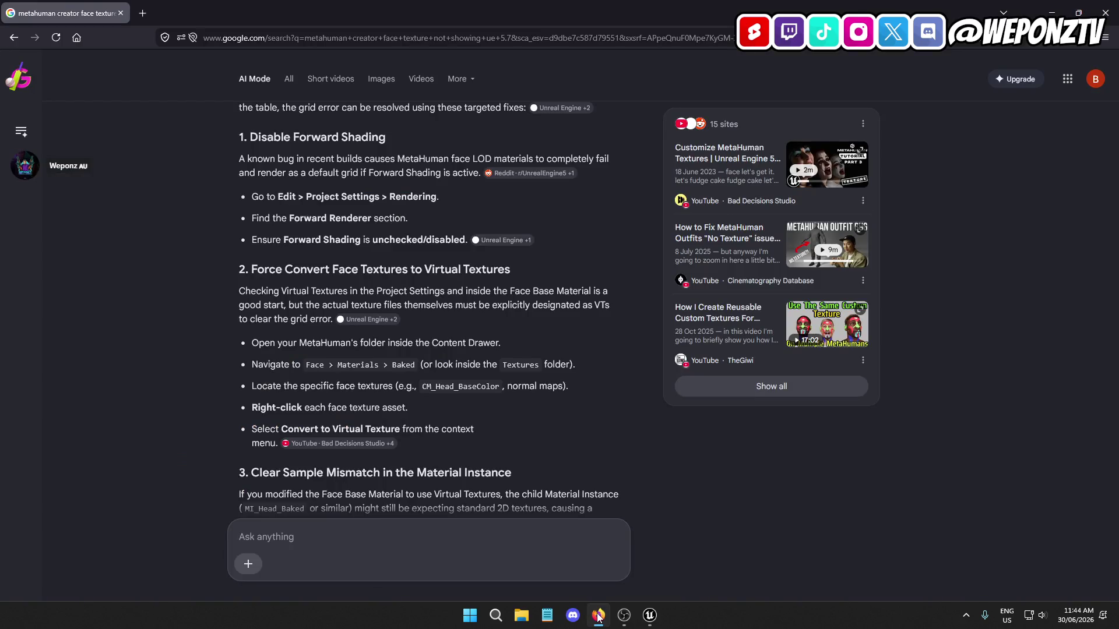
click(597, 616)
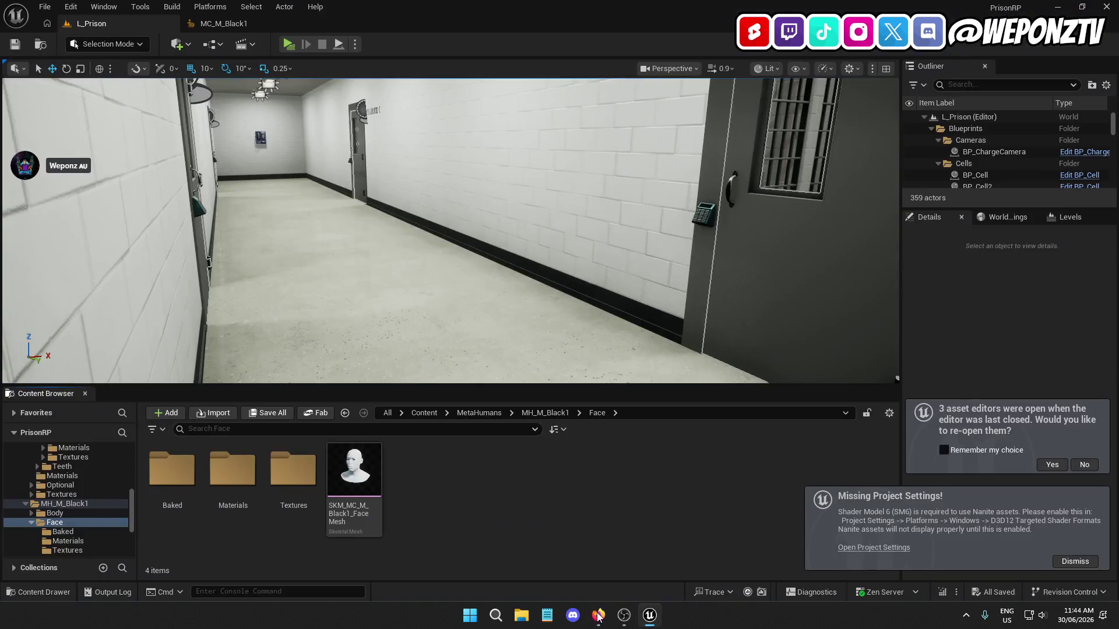
click(537, 412)
double_click(248, 472)
double_click(250, 479)
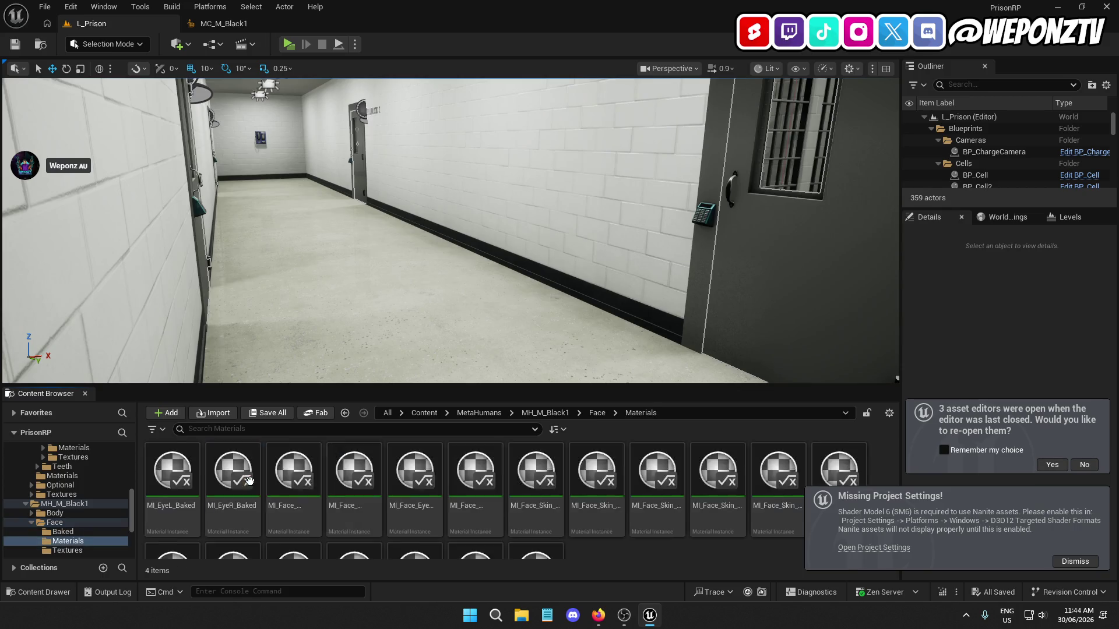
Compare the 19 face material instances, including the _VT versions, against the AI answer's steps
click(600, 618)
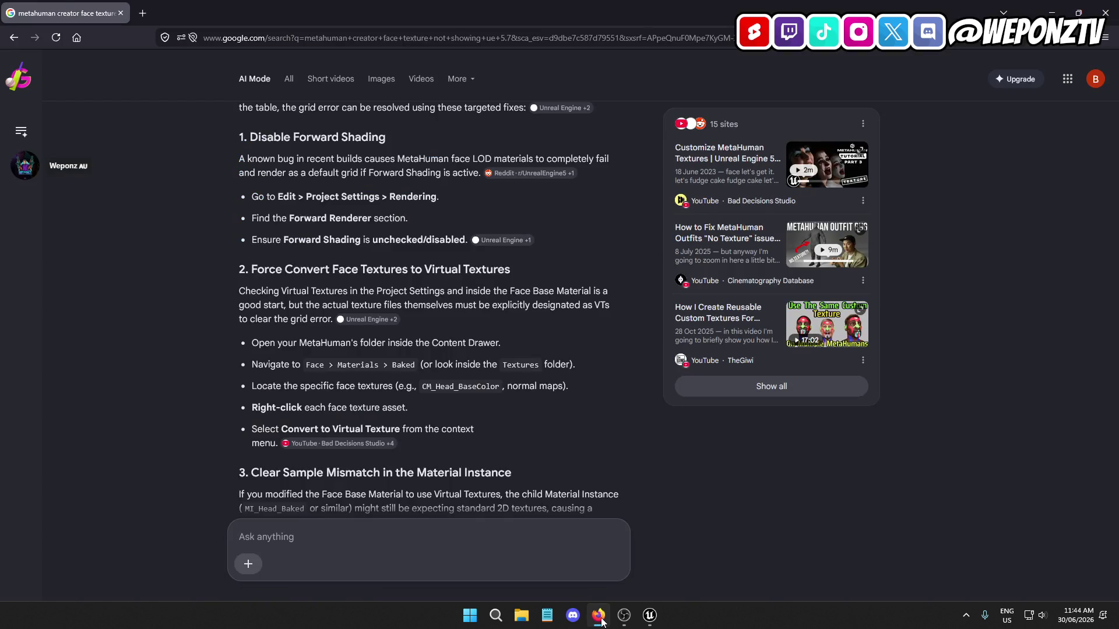
click(599, 618)
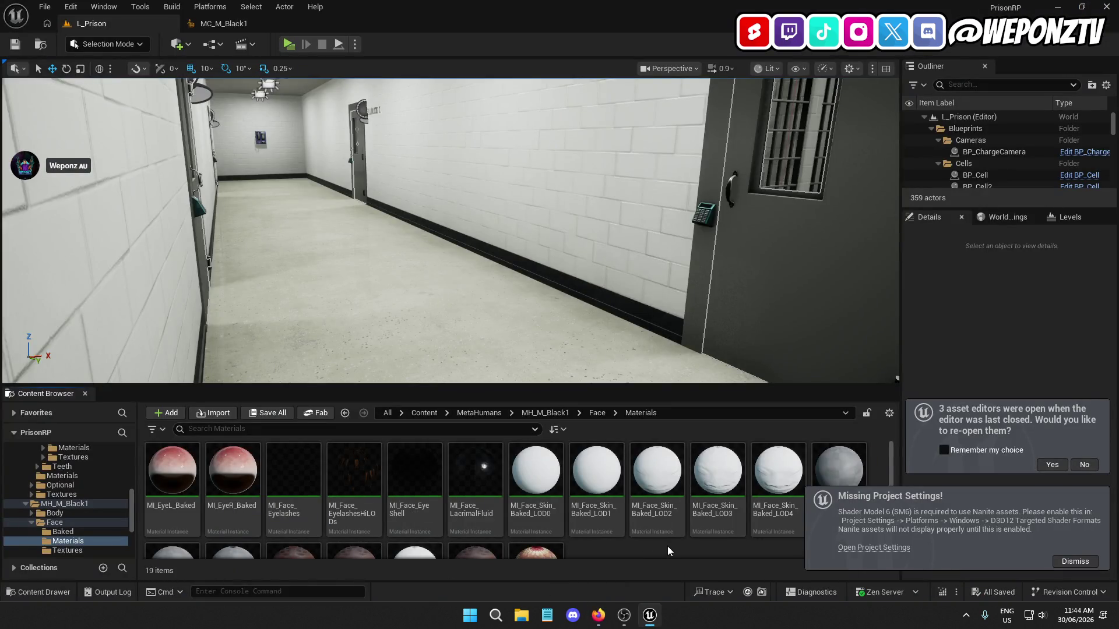
scroll(668, 551, down, 1)
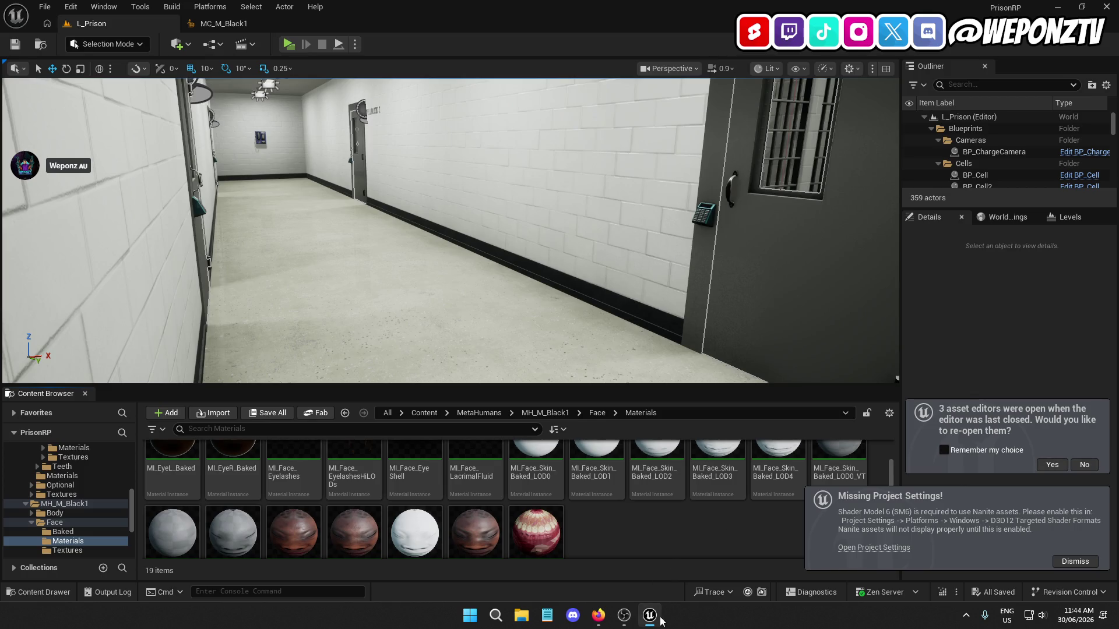
click(600, 619)
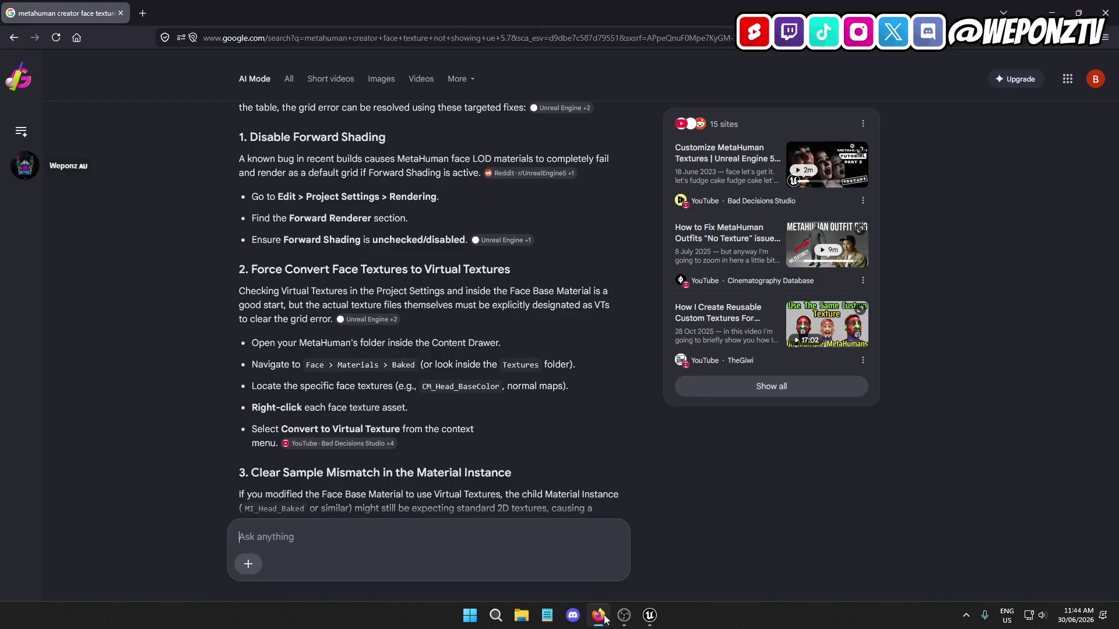
click(600, 619)
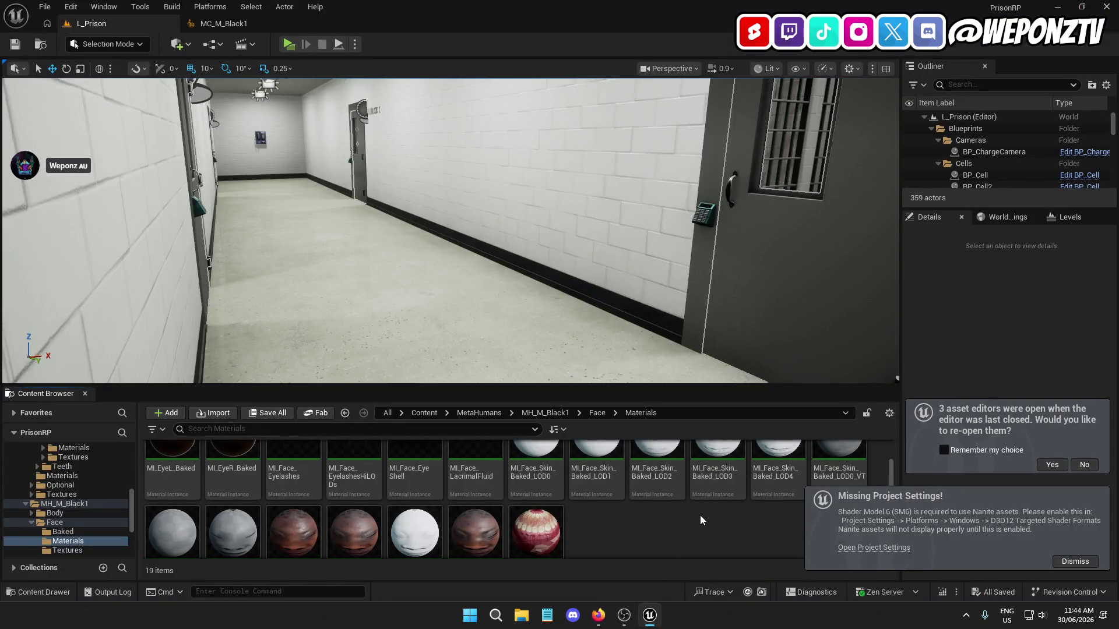
scroll(701, 515, down, 1)
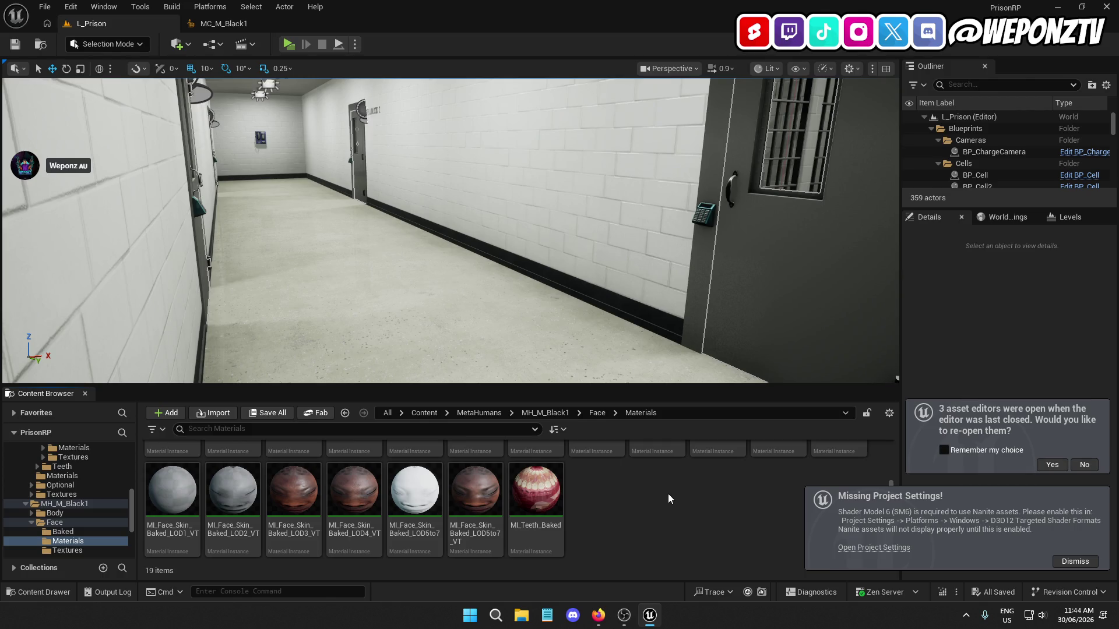
scroll(671, 507, up, 2)
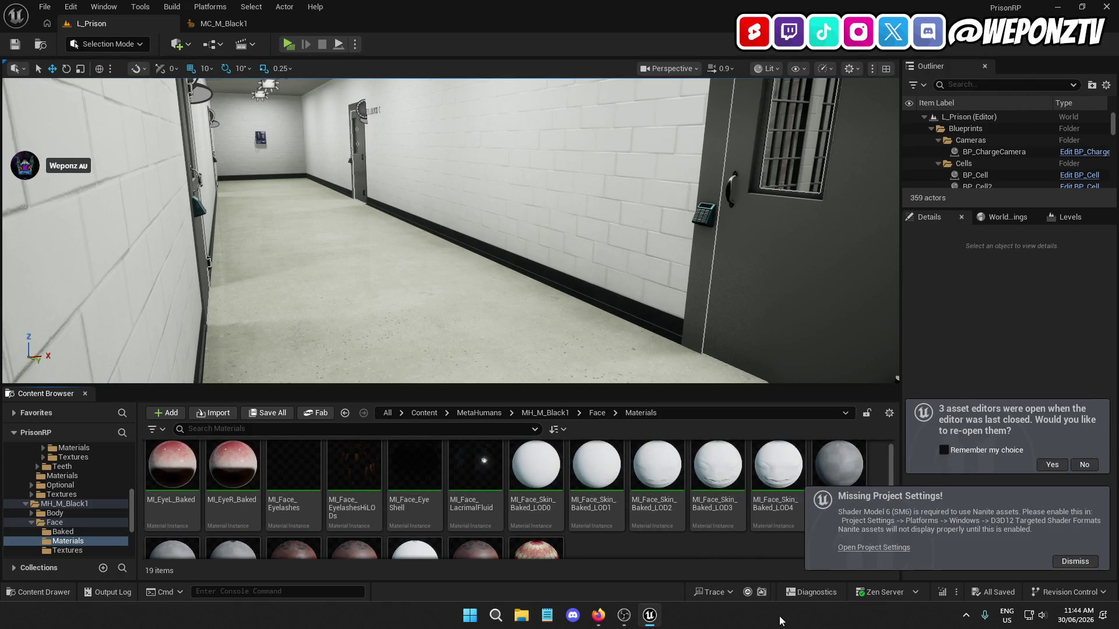
scroll(710, 533, down, 1)
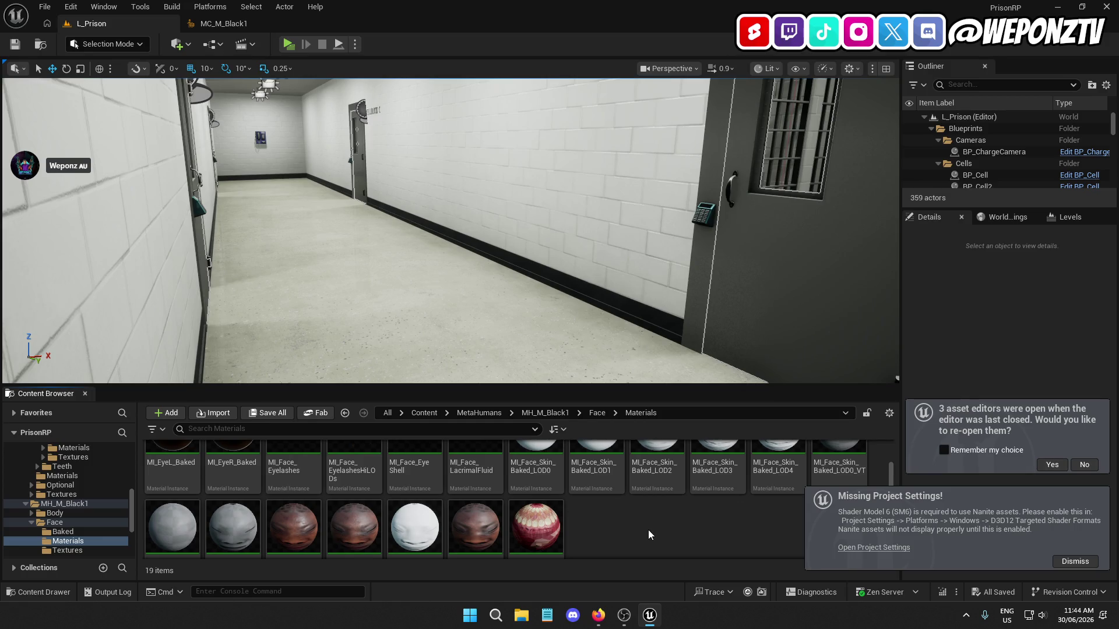
click(457, 429)
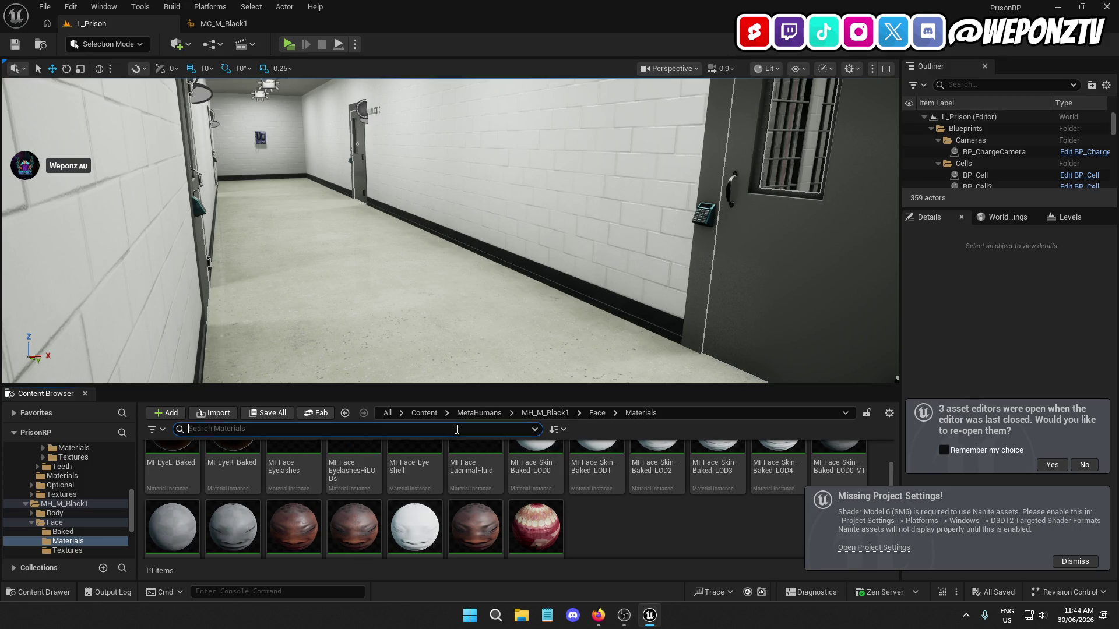
Search for 'base' textures, widening the search from Face to the MH_M_Black1 folder
text(base)
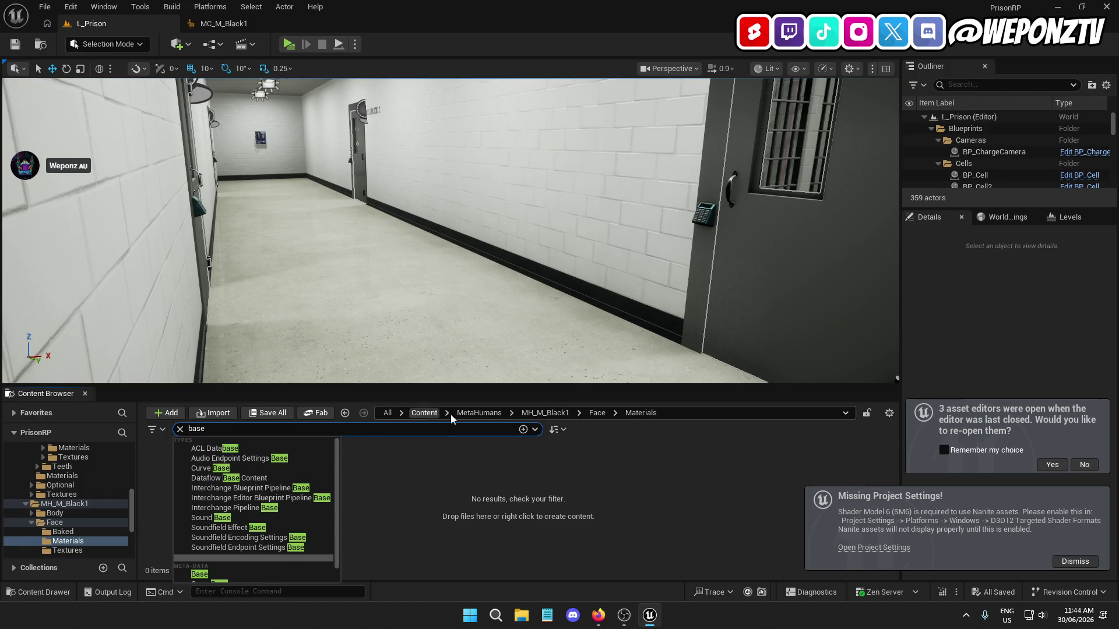
click(592, 415)
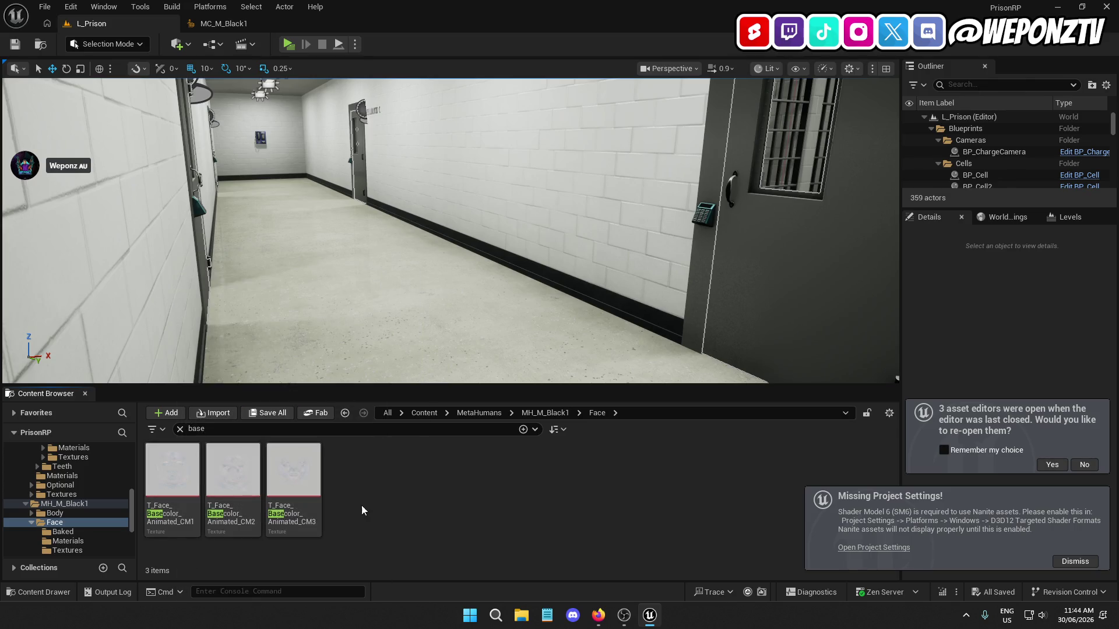
click(545, 412)
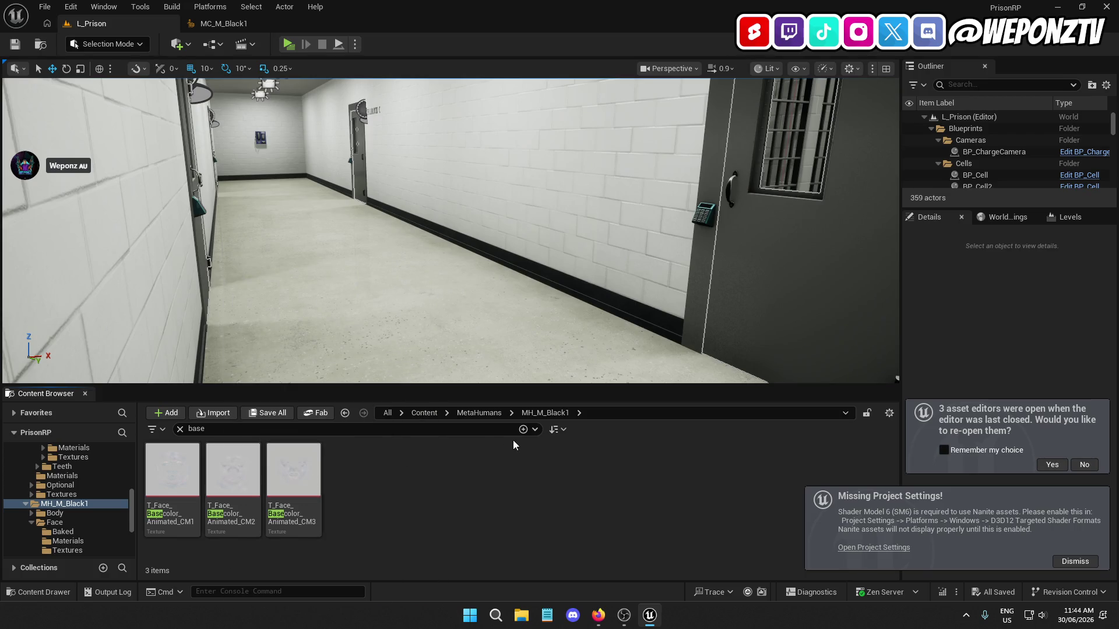
right_click(246, 479)
mouse_move(302, 119)
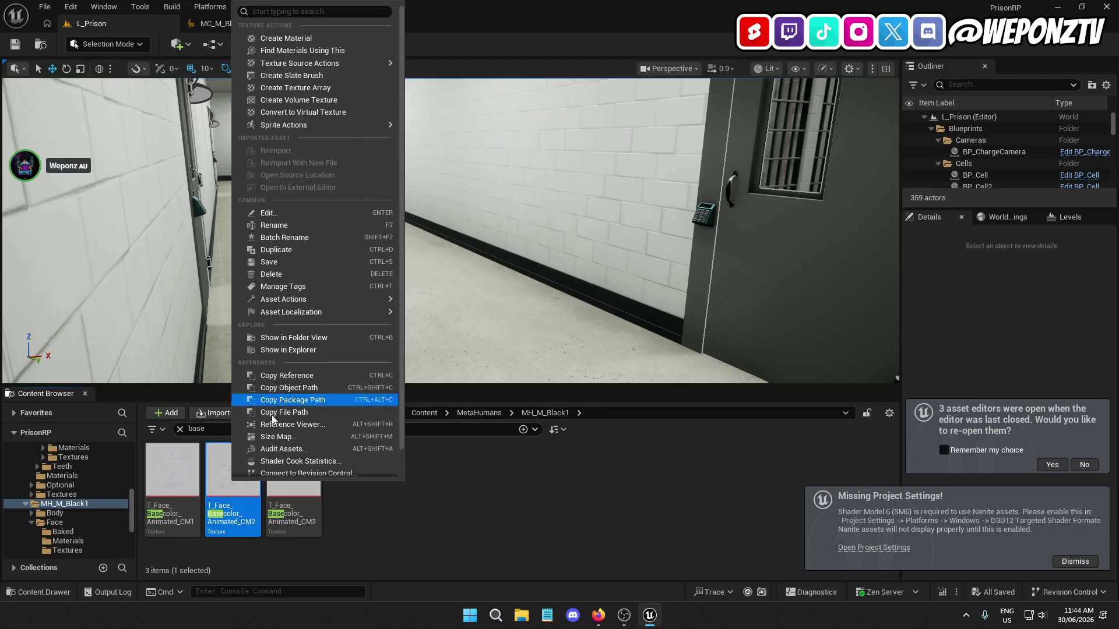
Convert T_Face_Basecolor_Animated CM1, CM2 and CM3 to virtual textures with threshold 1
click(172, 507)
ctrl+click(233, 513)
ctrl+click(302, 515)
right_click(302, 515)
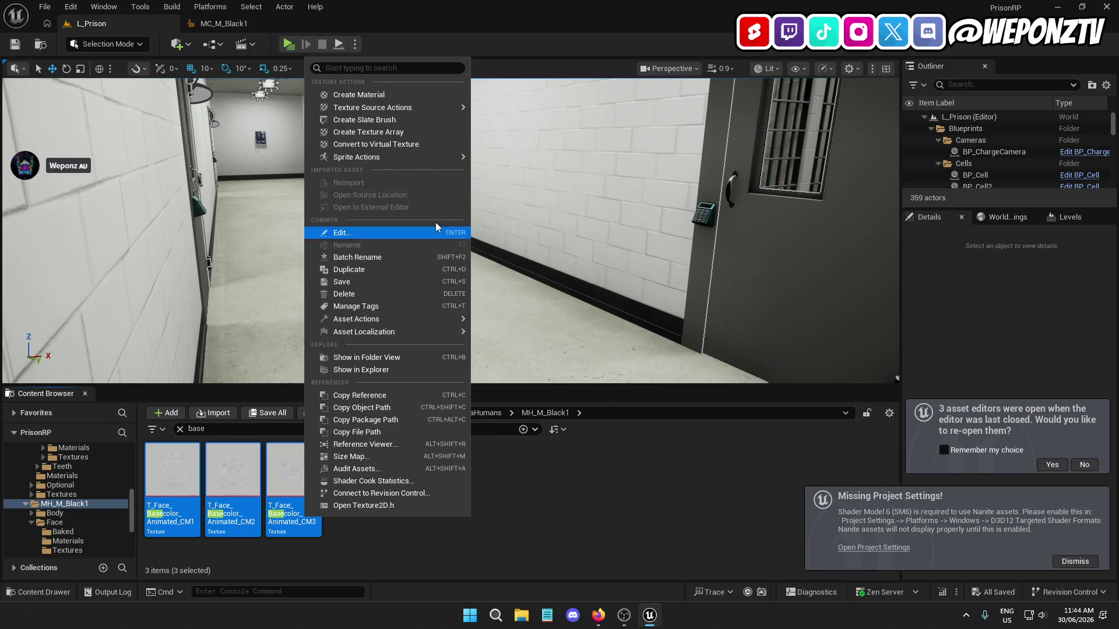
click(414, 148)
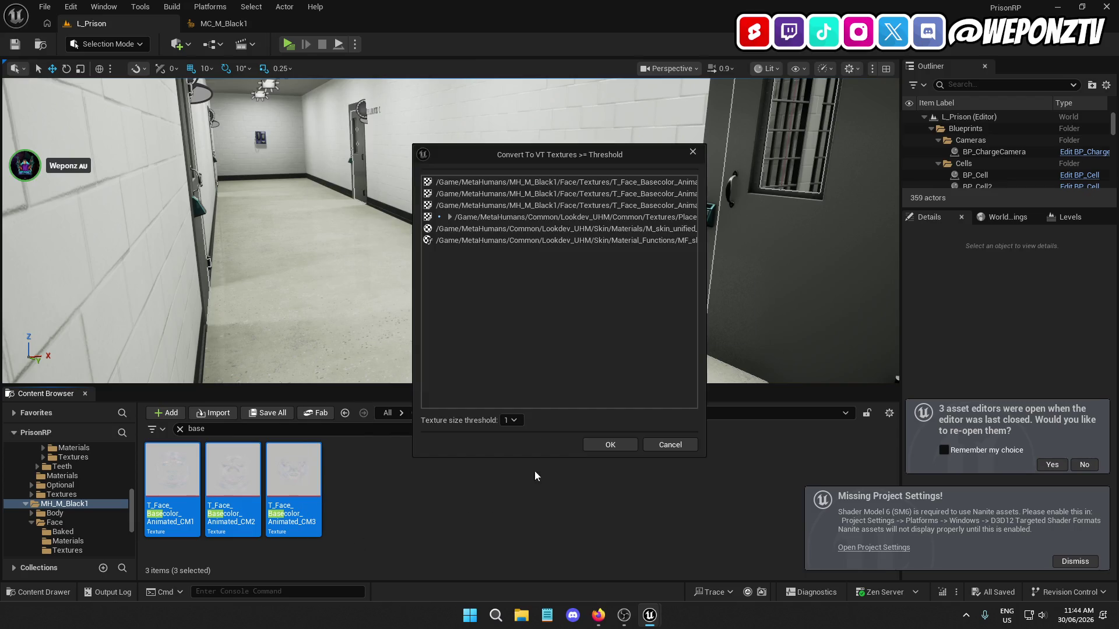
click(511, 422)
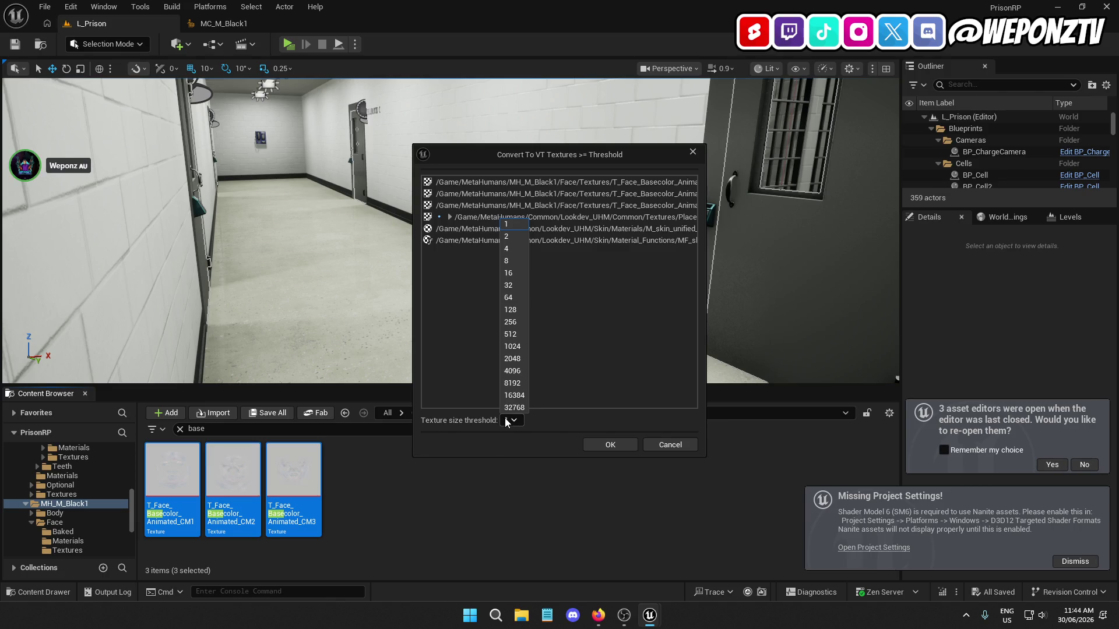
click(506, 422)
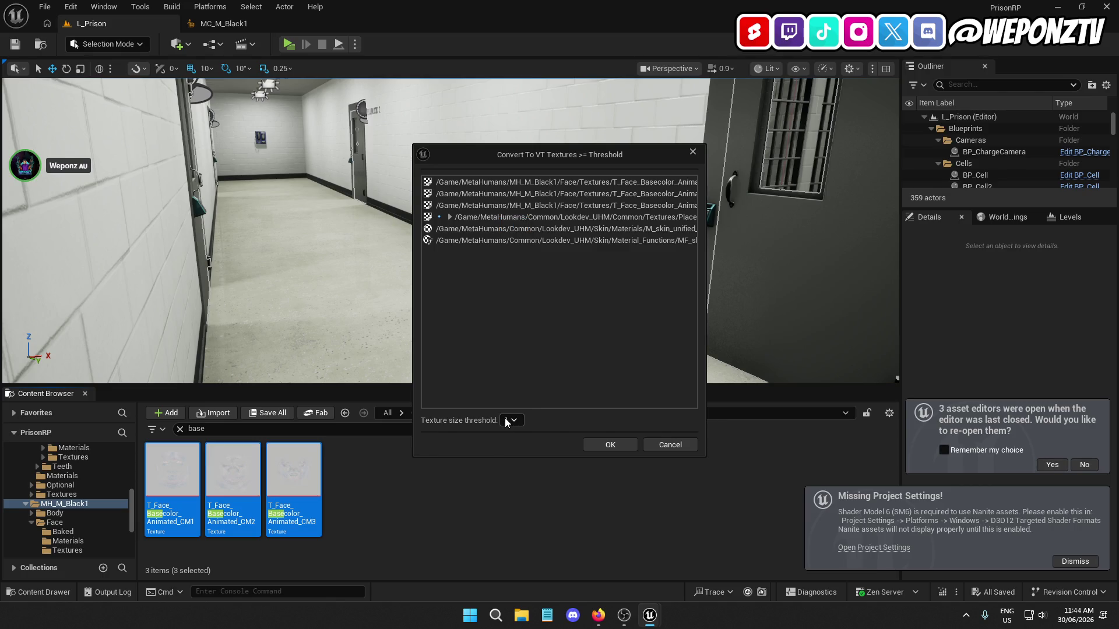
click(609, 445)
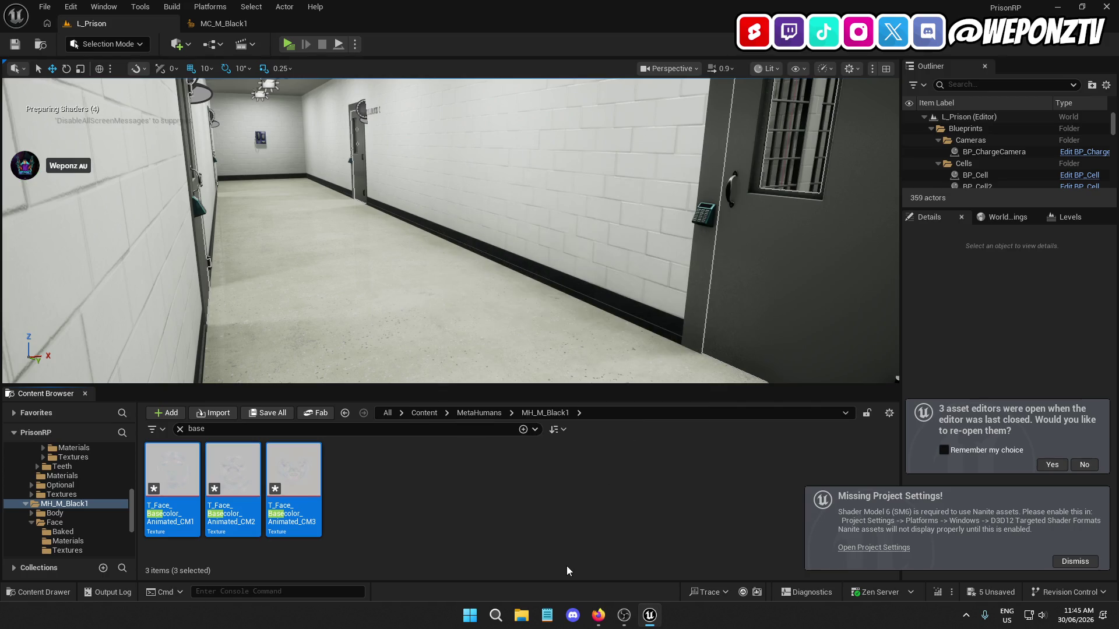
Save the converted textures and clear the 'base' search filter in MetaHumans
click(287, 414)
click(646, 441)
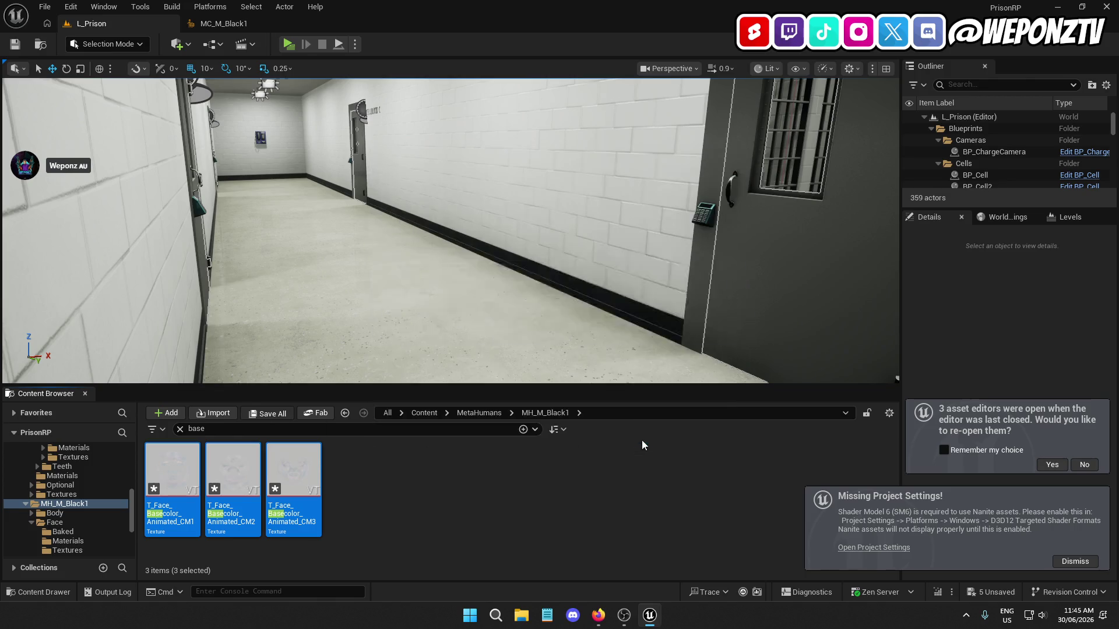
click(479, 413)
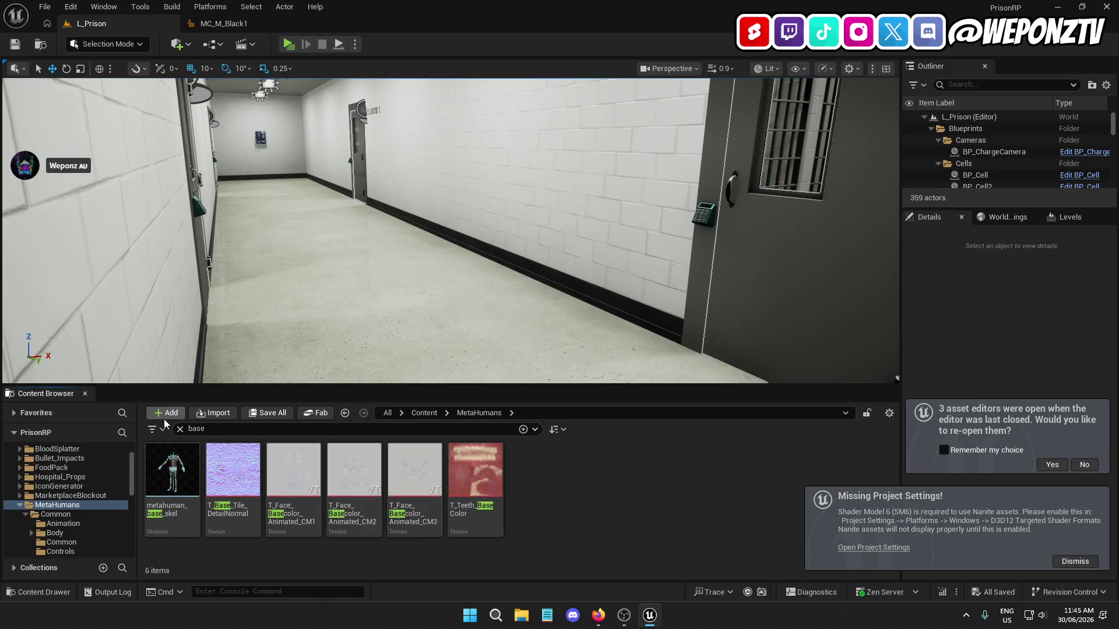
click(180, 429)
Preview the MetaHuman in the BP_MH_M_Black1 blueprint
double_click(247, 466)
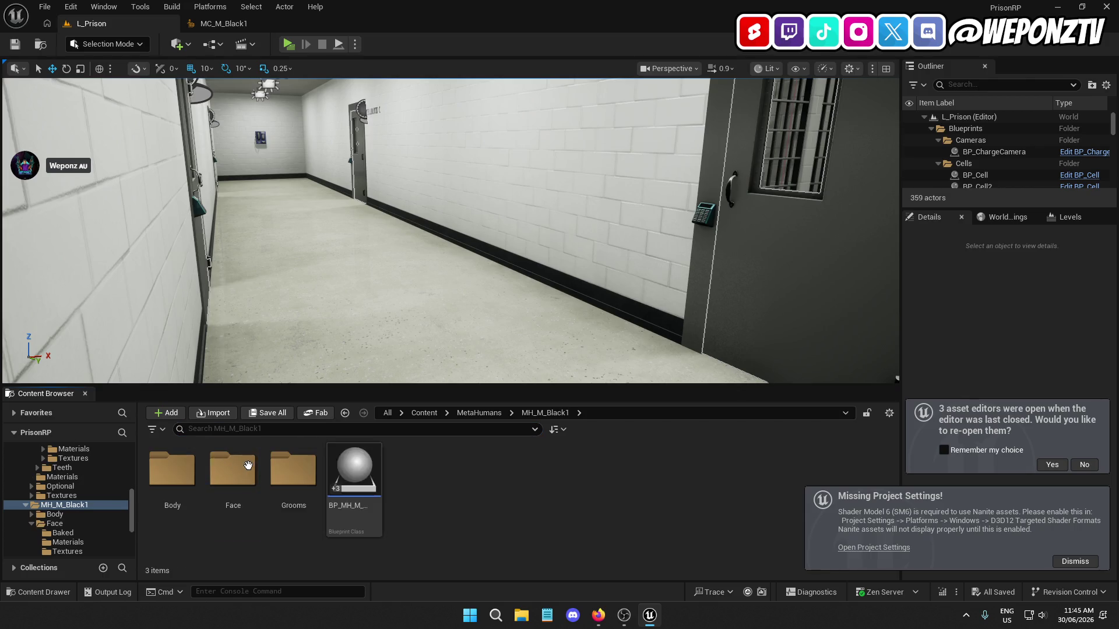
double_click(347, 468)
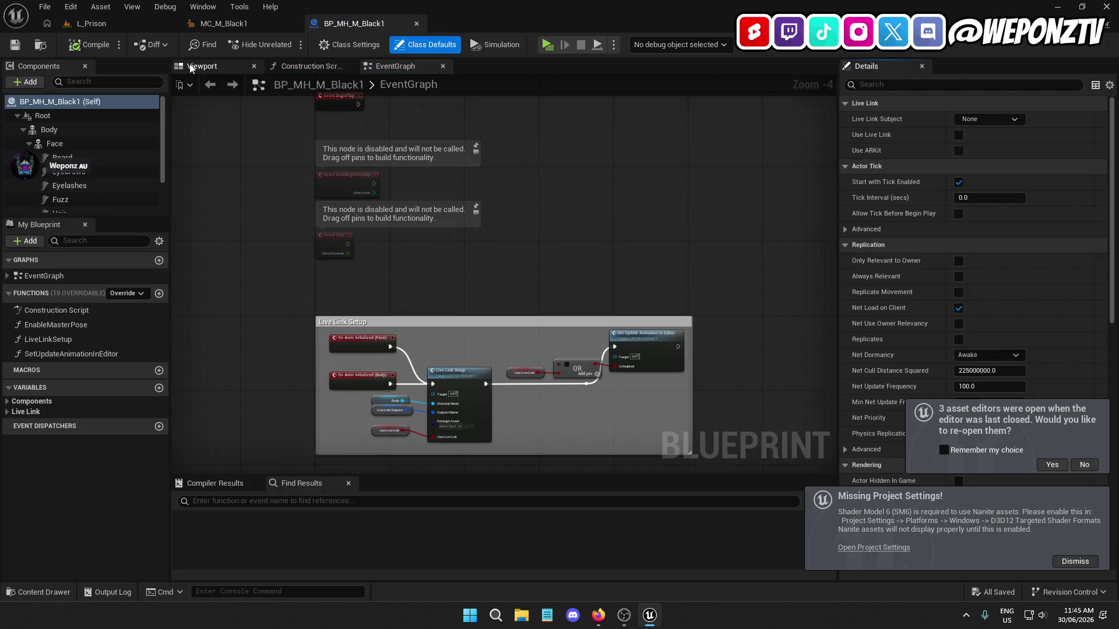
click(198, 65)
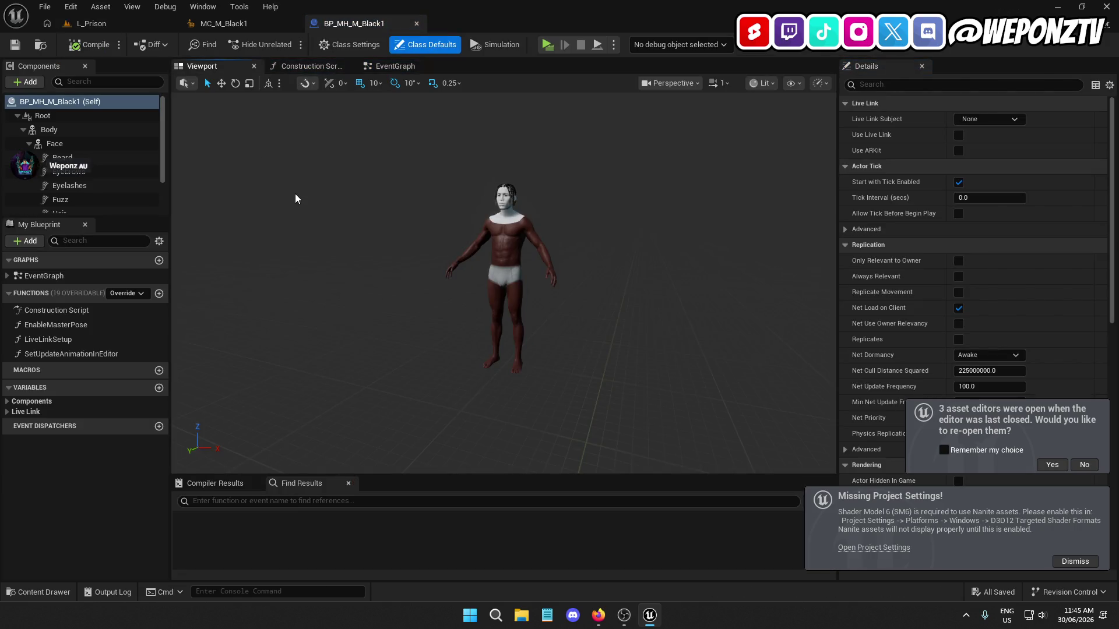
Back in L_Prison, open MC_M_Black1 and show its Assembly settings
click(99, 24)
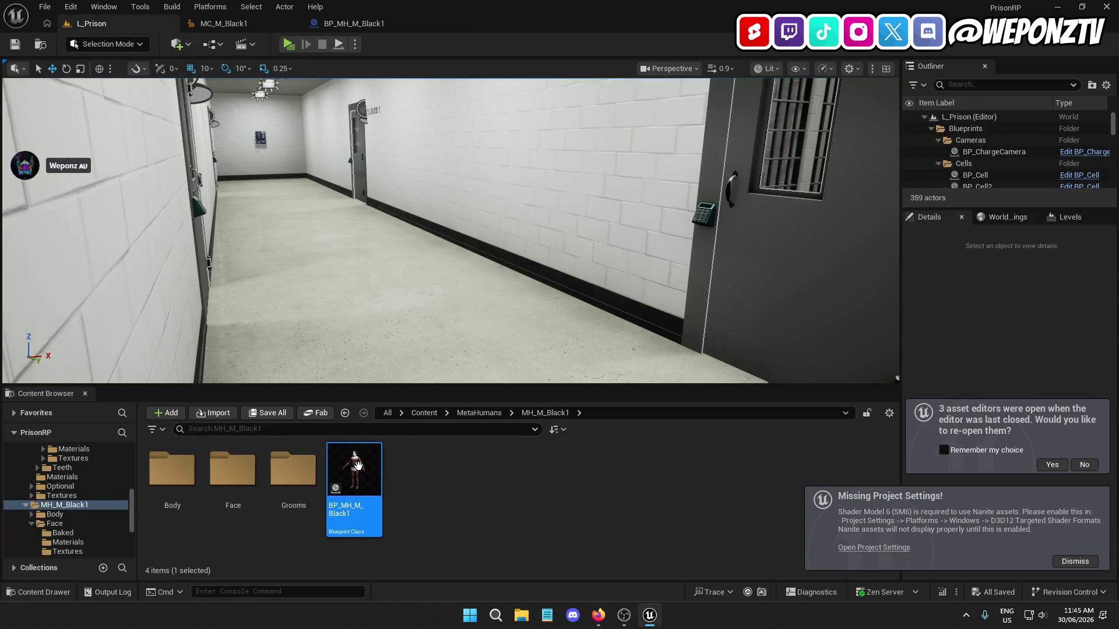
click(479, 413)
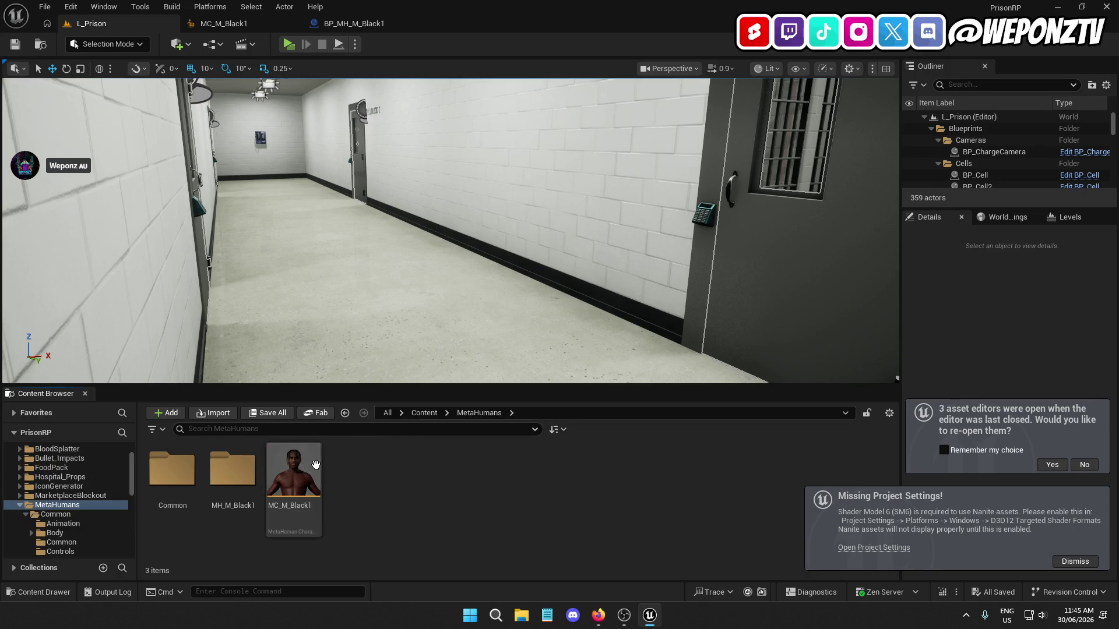
double_click(293, 469)
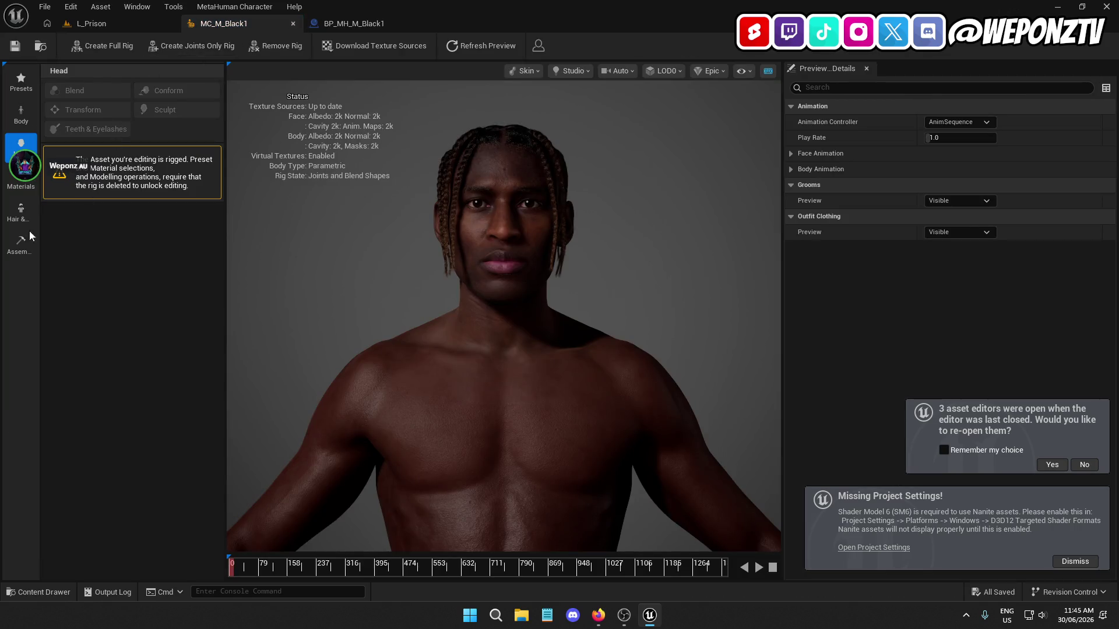
click(18, 245)
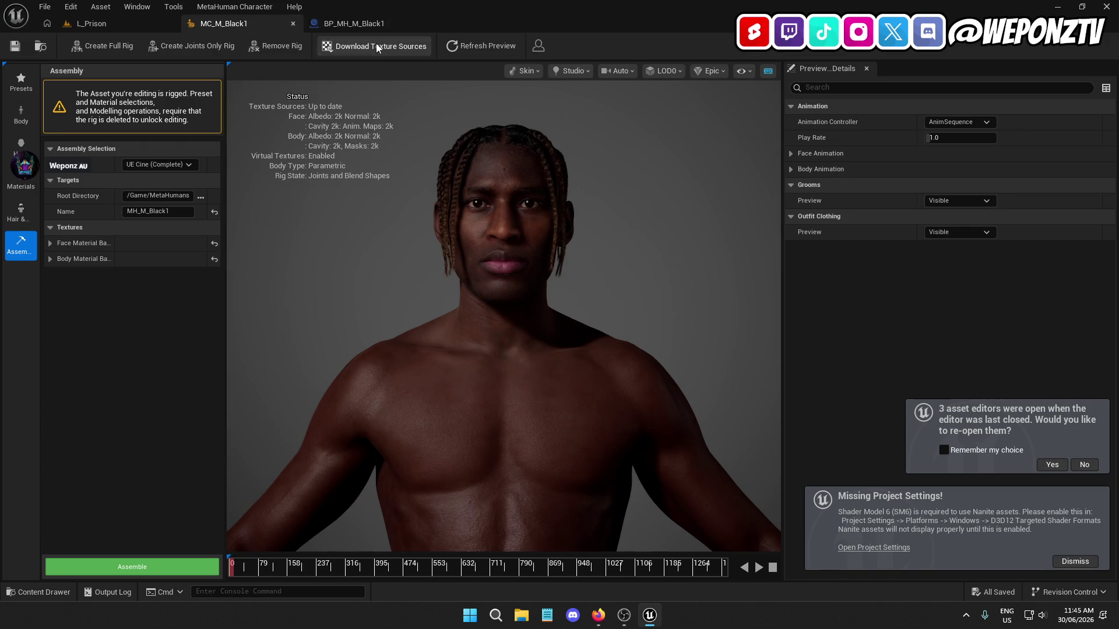
Download MC_M_Black1's texture sources and dismiss the re-open editors and project settings notifications
click(379, 46)
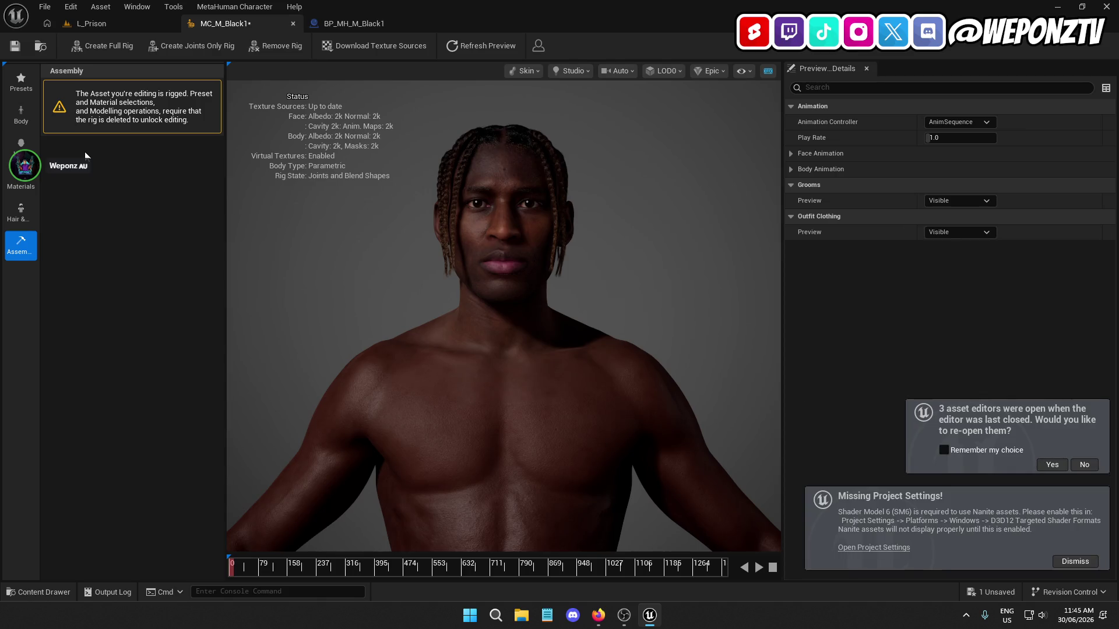
click(1085, 465)
click(1083, 563)
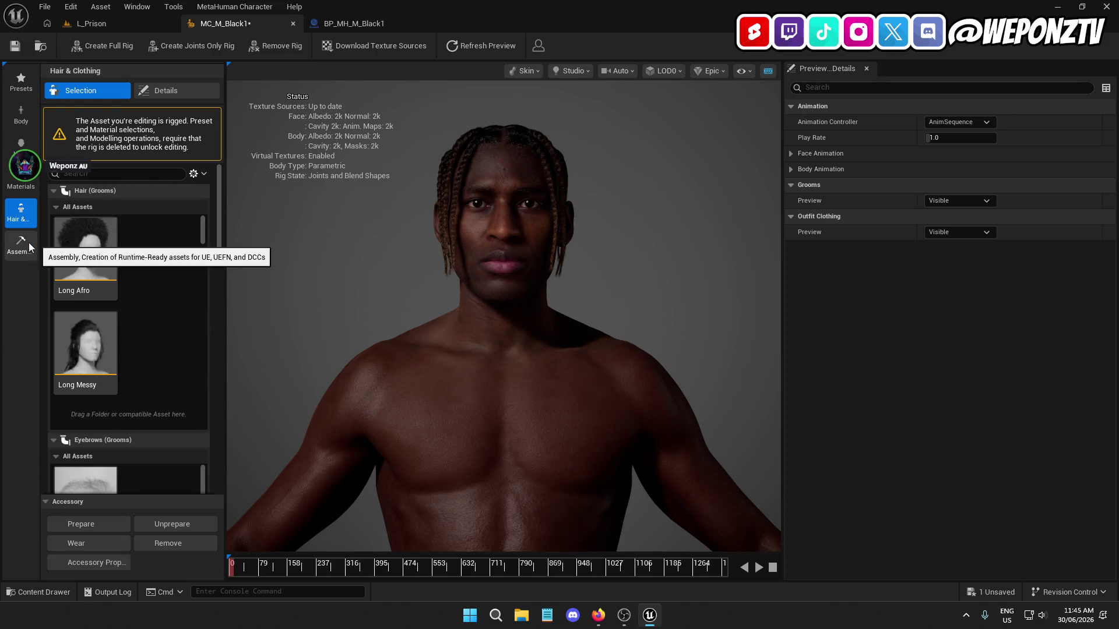
scroll(141, 275, down, 5)
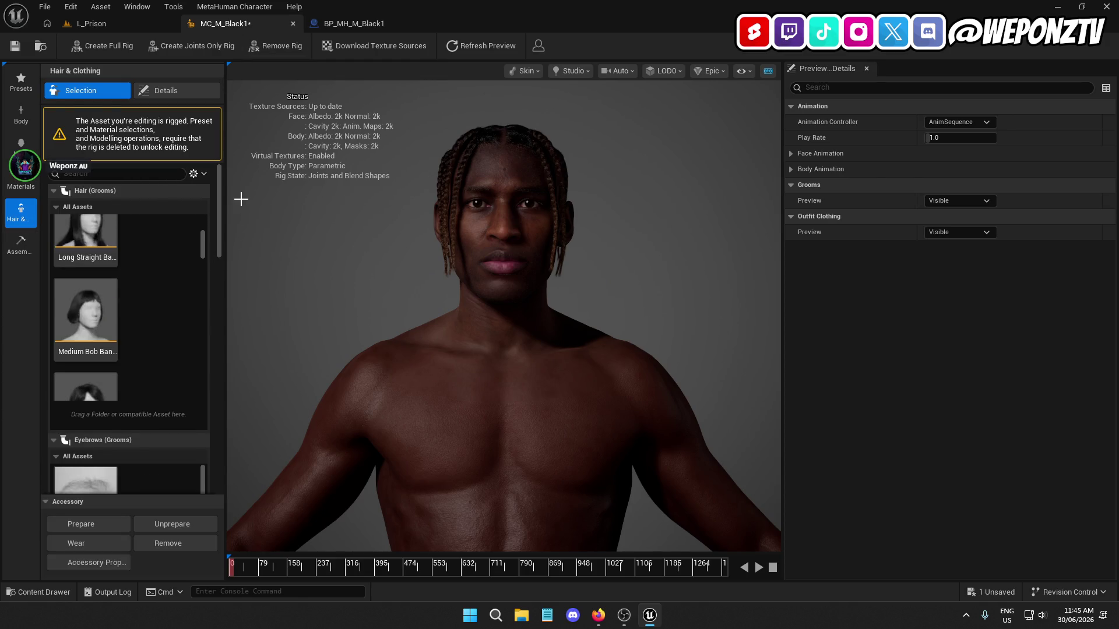
drag(217, 213, 253, 488)
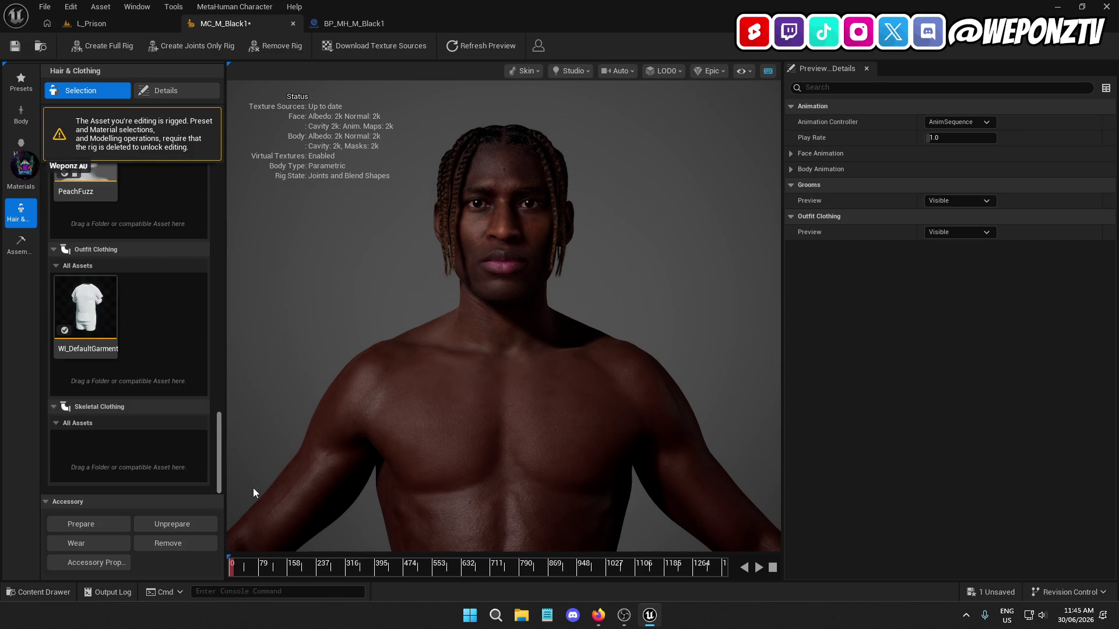
Review the Face and Body Material Bank resolutions, save the character, and start assembly
click(21, 244)
click(50, 243)
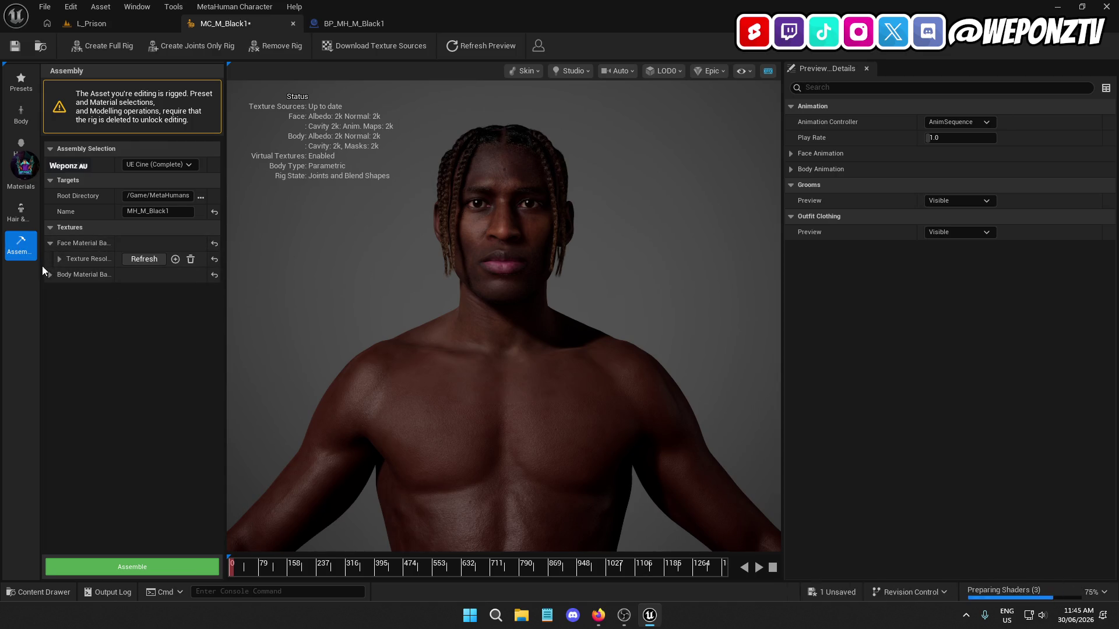
click(50, 275)
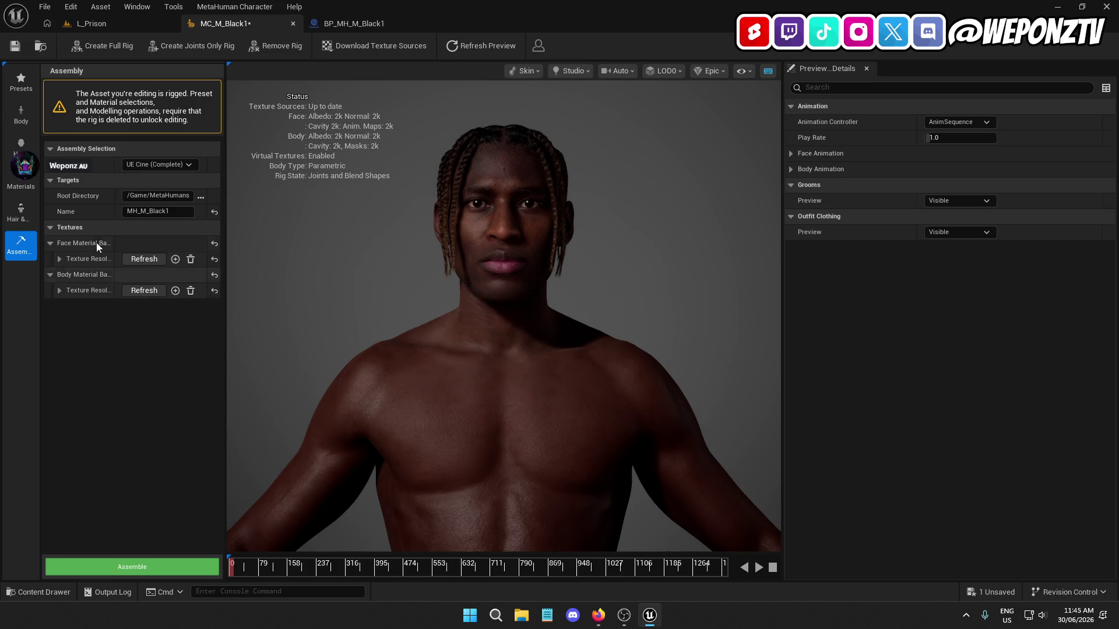
click(15, 45)
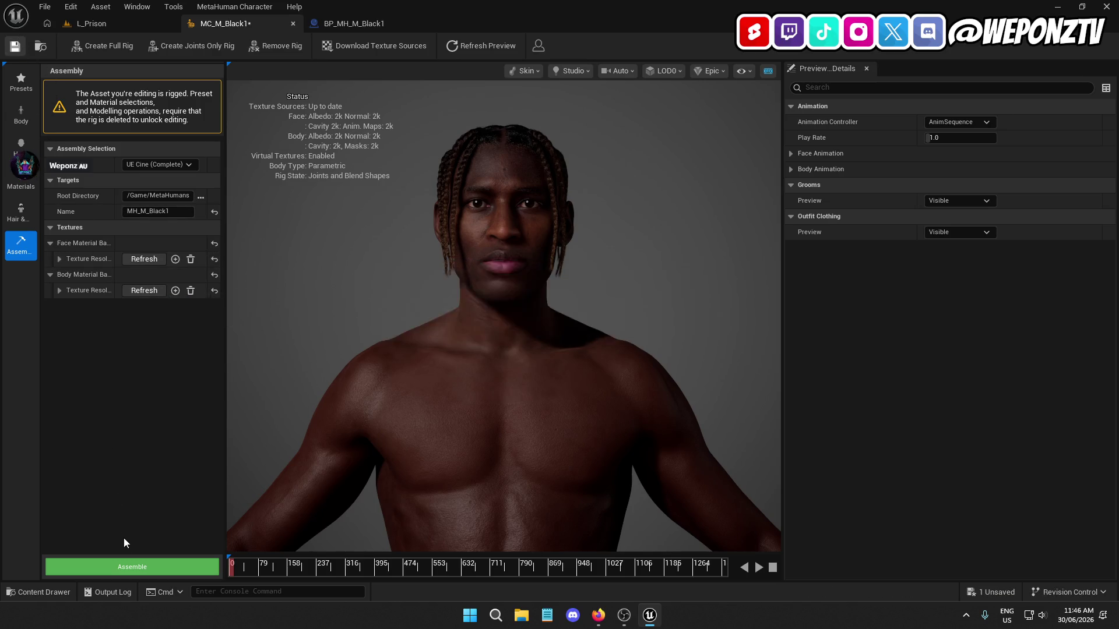
click(132, 567)
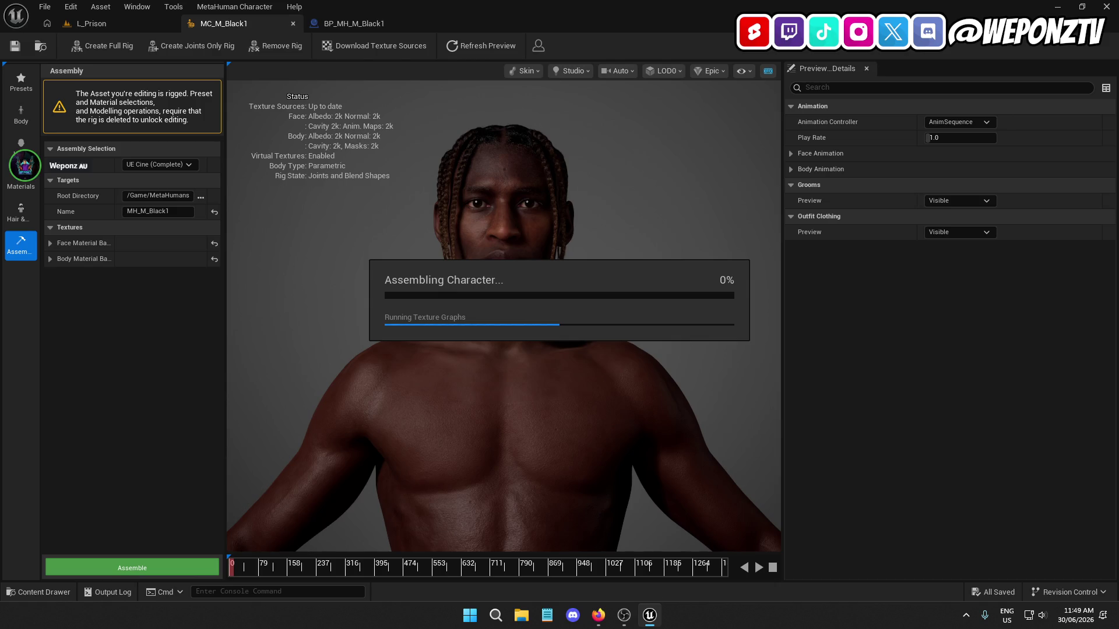
Wait for MC_M_Black1 to assemble, briefly checking OBS Studio before returning to the editor
key(super+d)
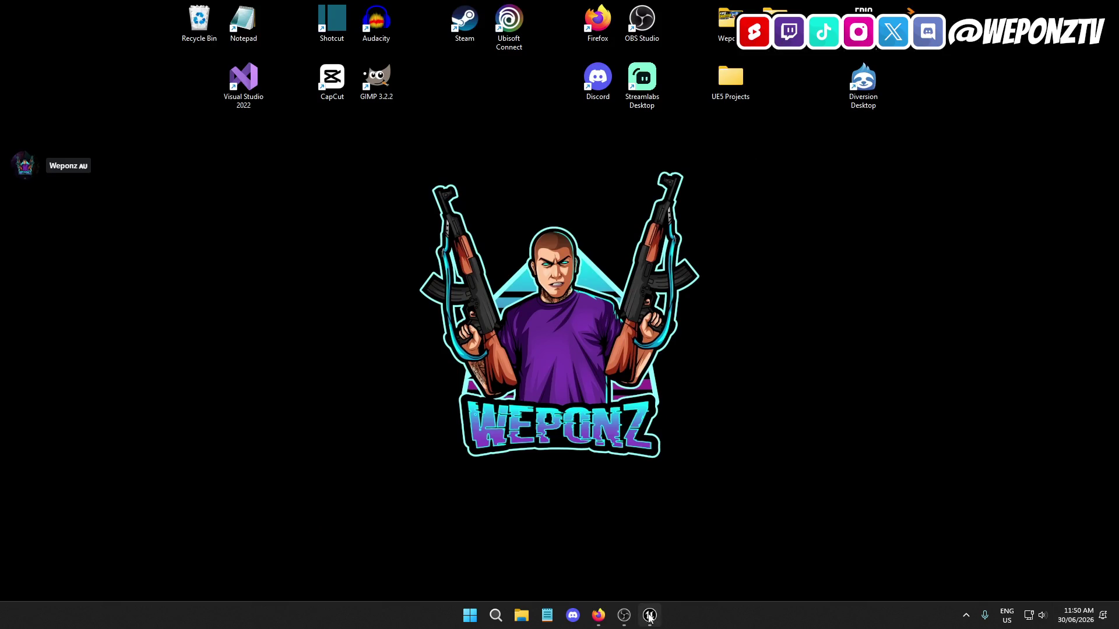
click(629, 618)
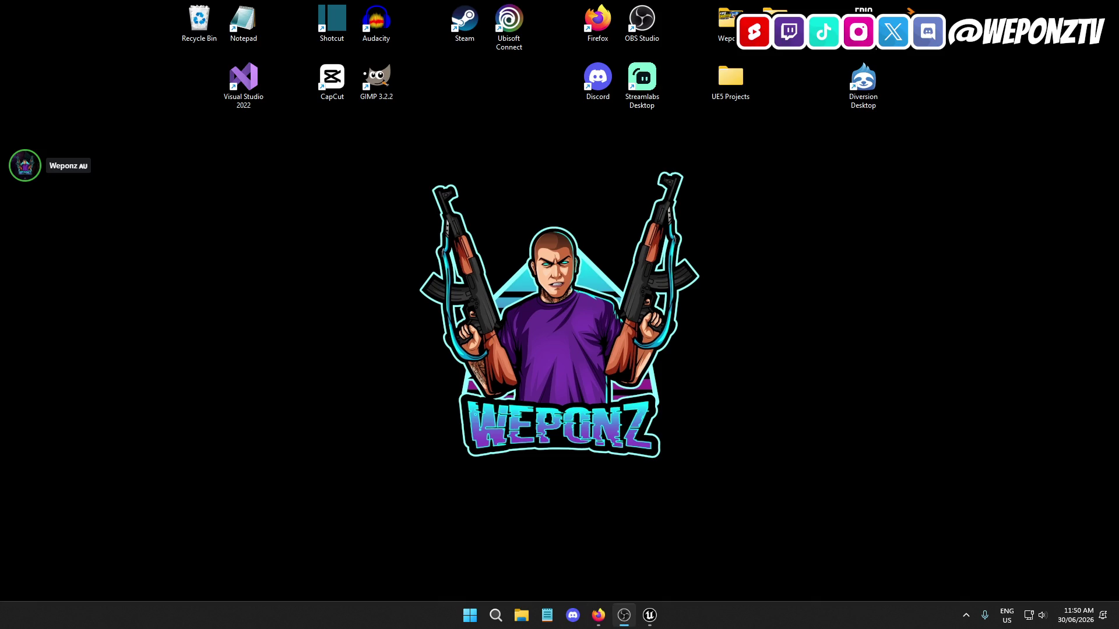
click(650, 615)
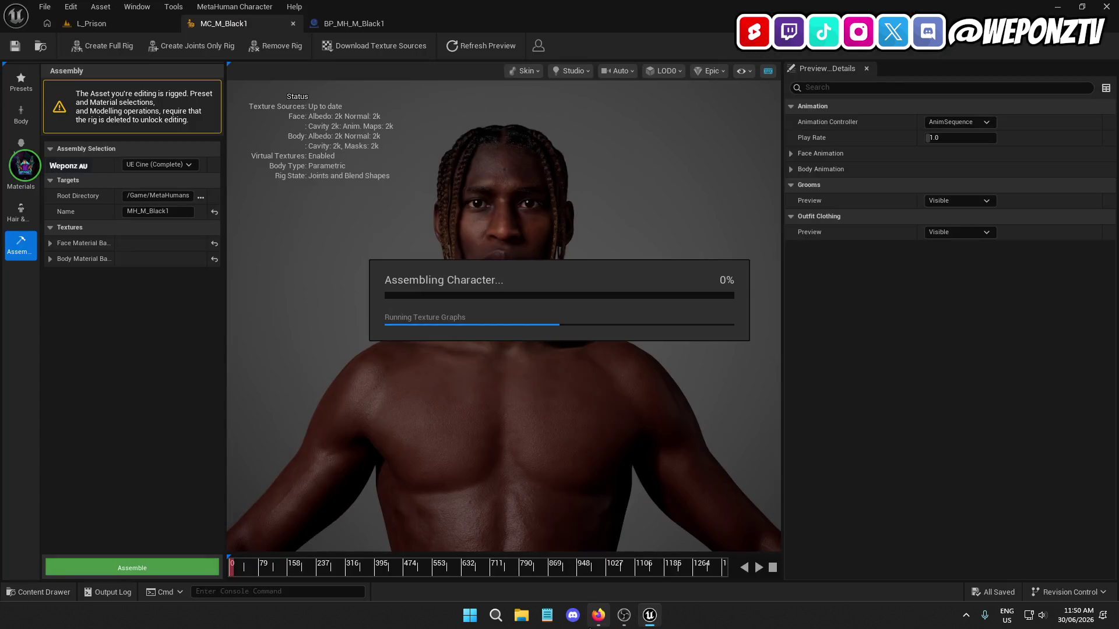
mouse_move(597, 626)
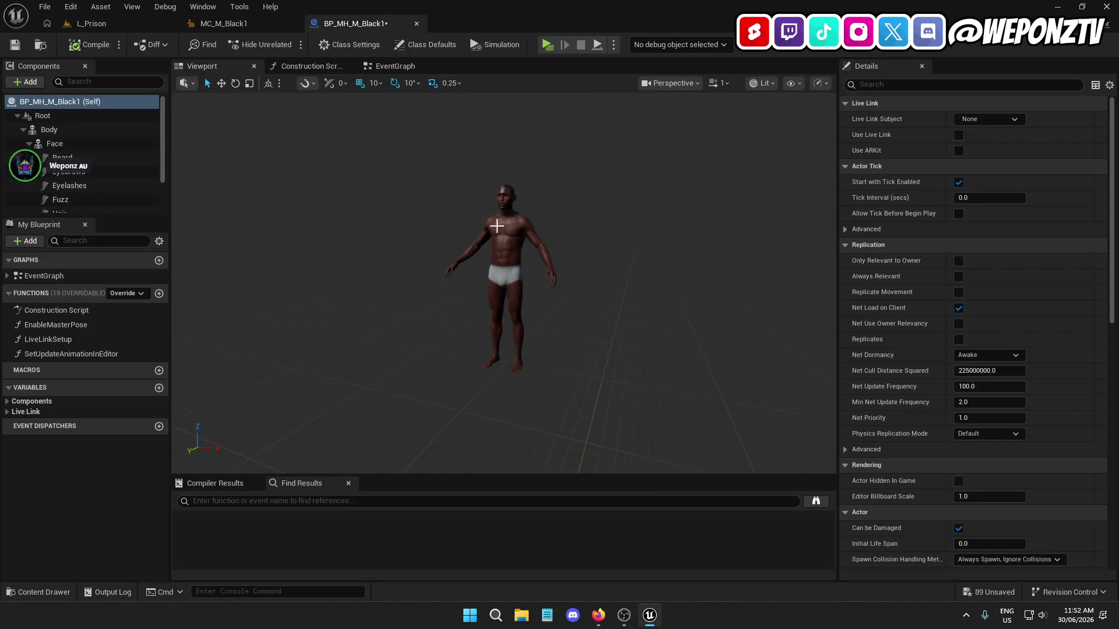
Inspect the Face component, then save all pending MetaHuman asset changes
scroll(497, 226, up, 5)
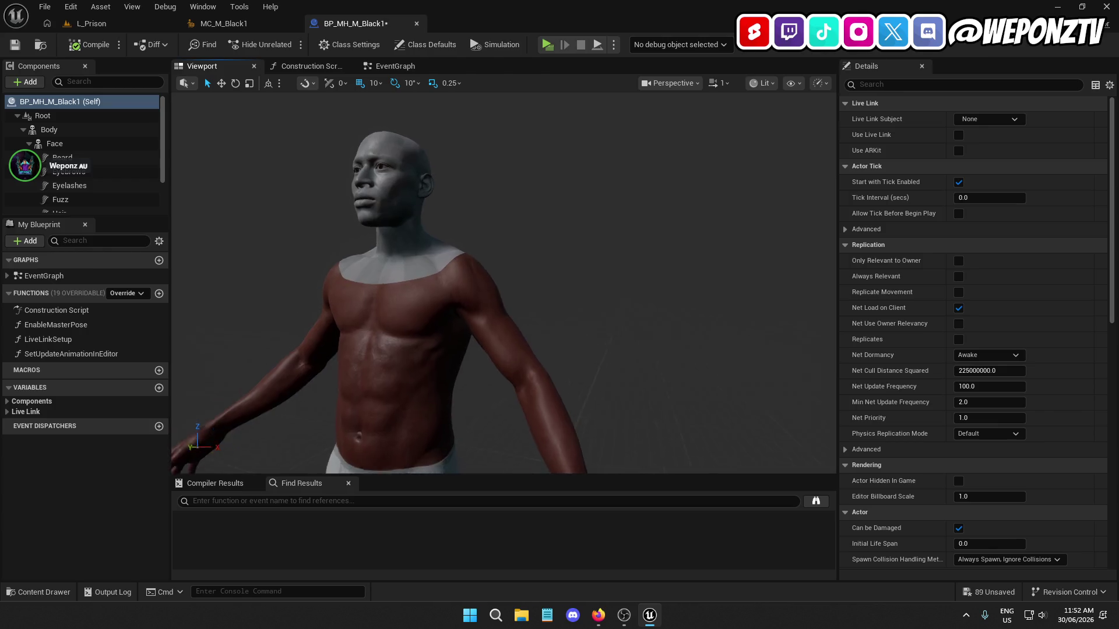
click(68, 142)
click(1004, 451)
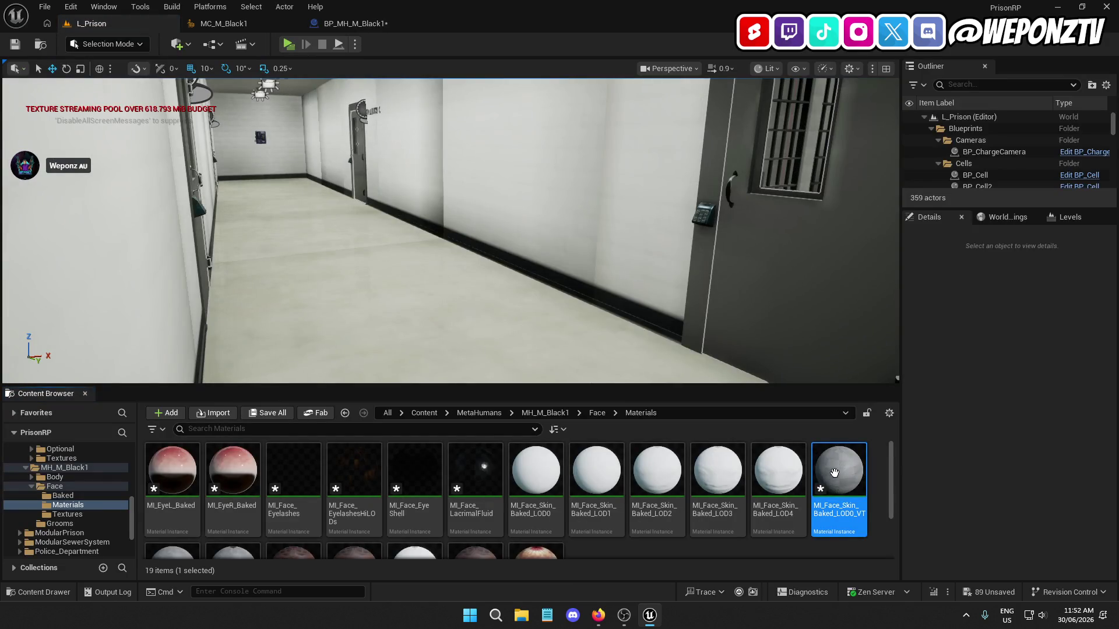
click(267, 414)
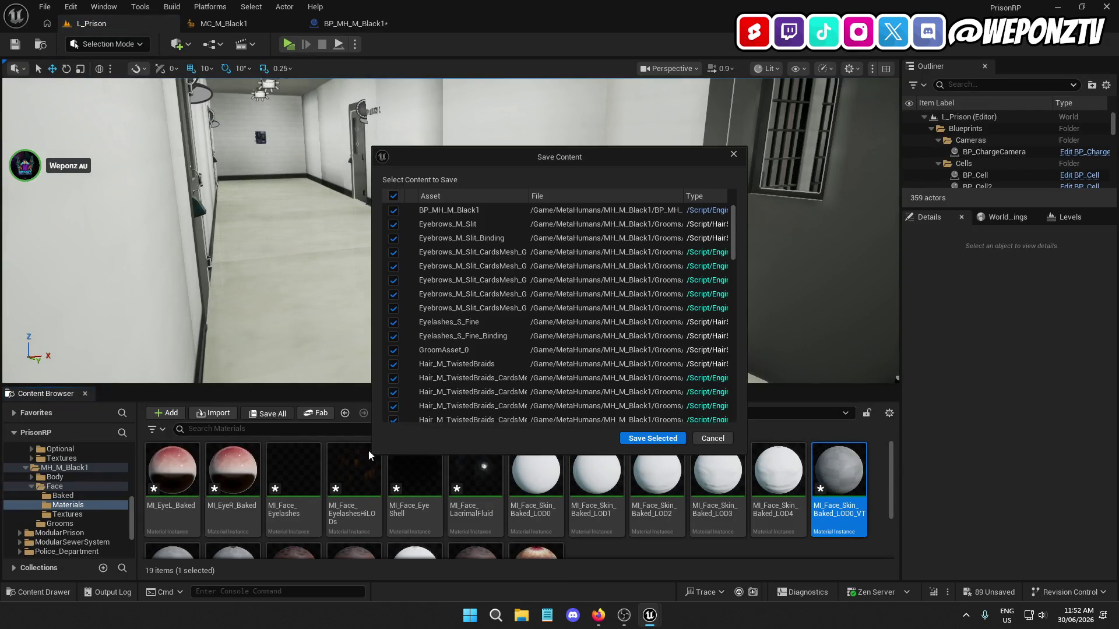
click(653, 438)
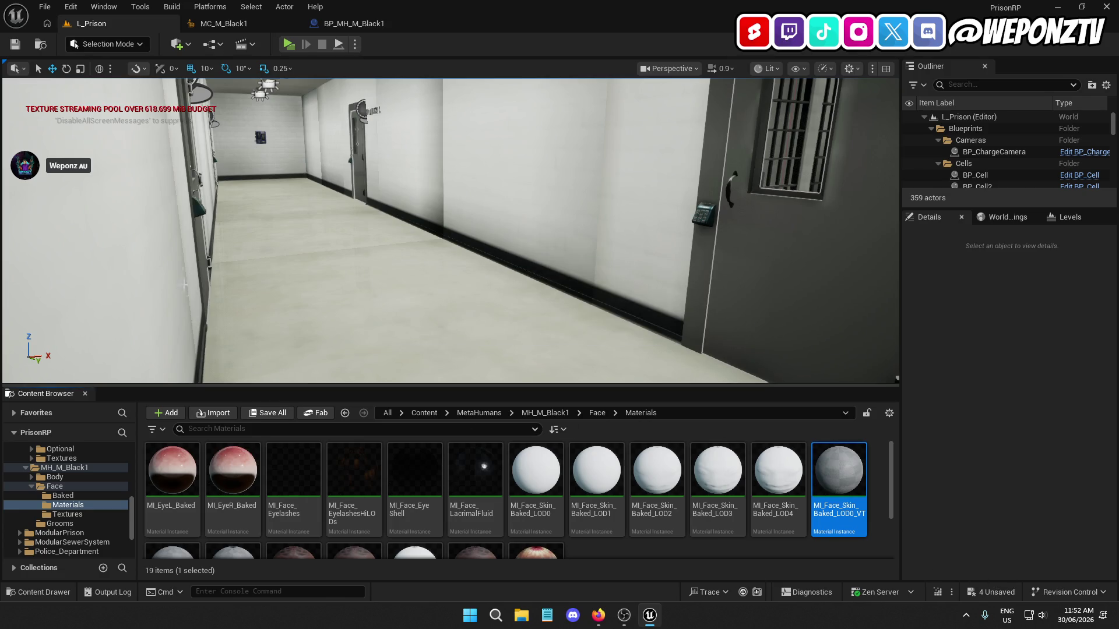
Close MC_M_Black1, saving it with the groom textures, and open MI_Face_Skin_Baked_LOD0_VT
click(293, 24)
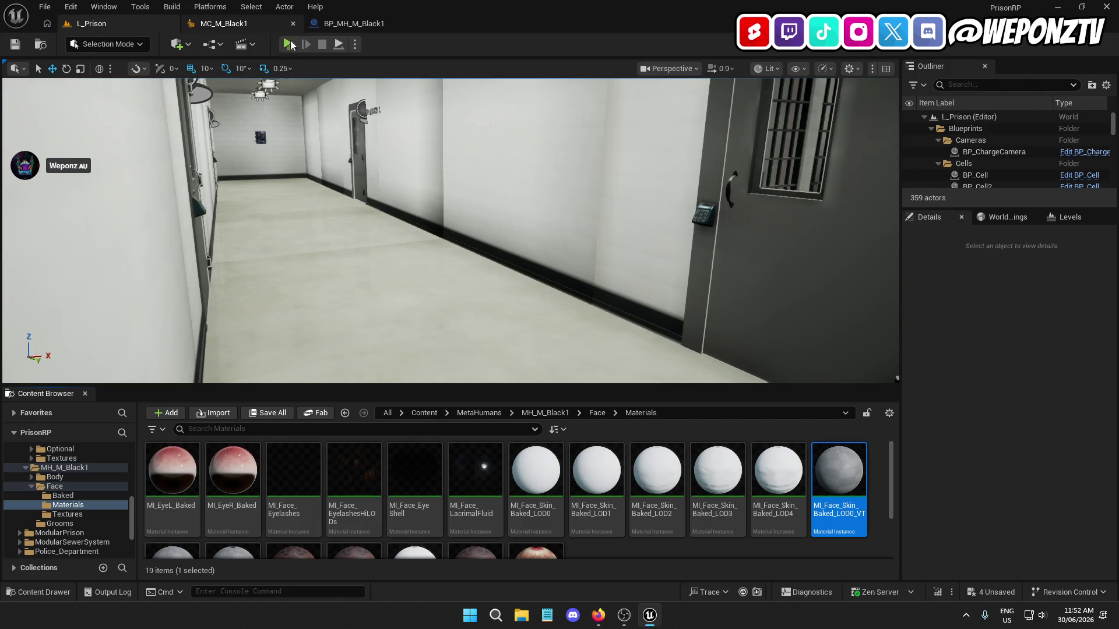
click(269, 413)
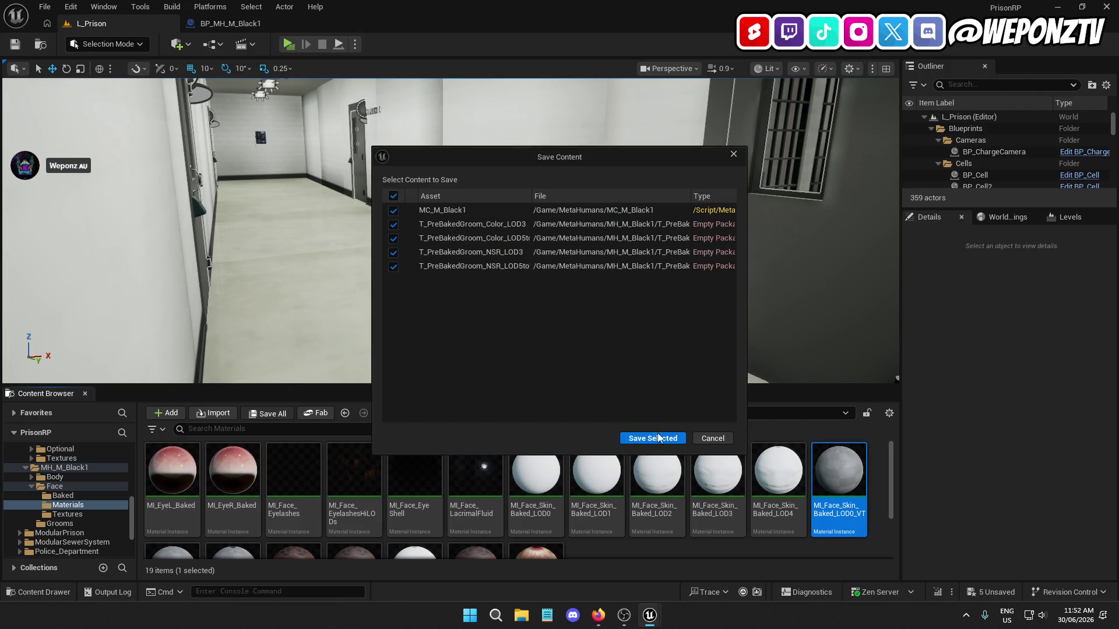
click(658, 438)
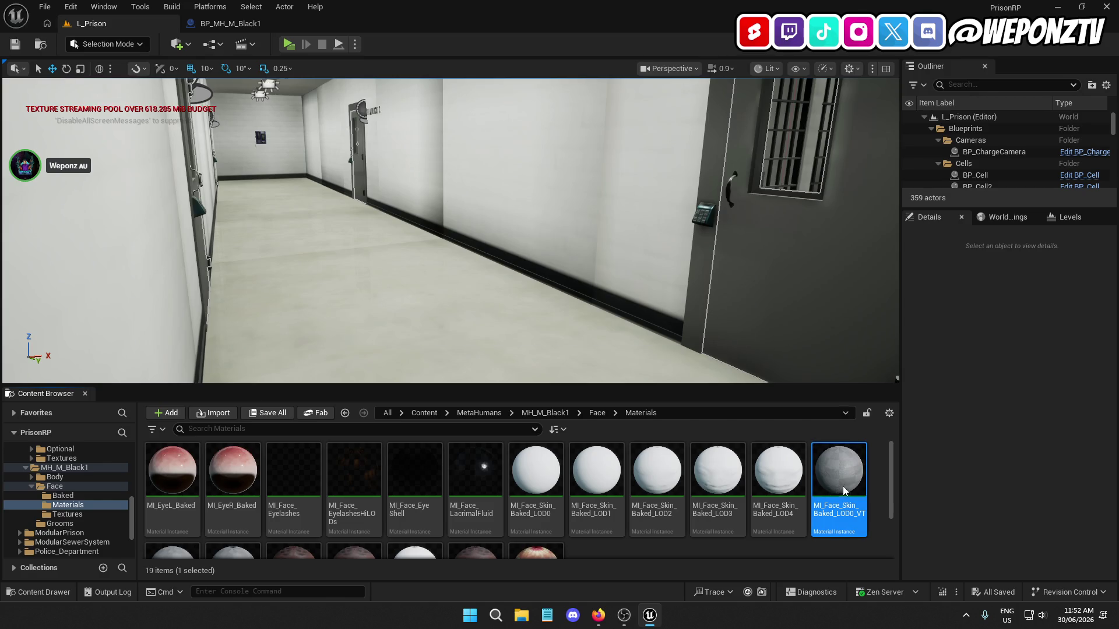
double_click(845, 487)
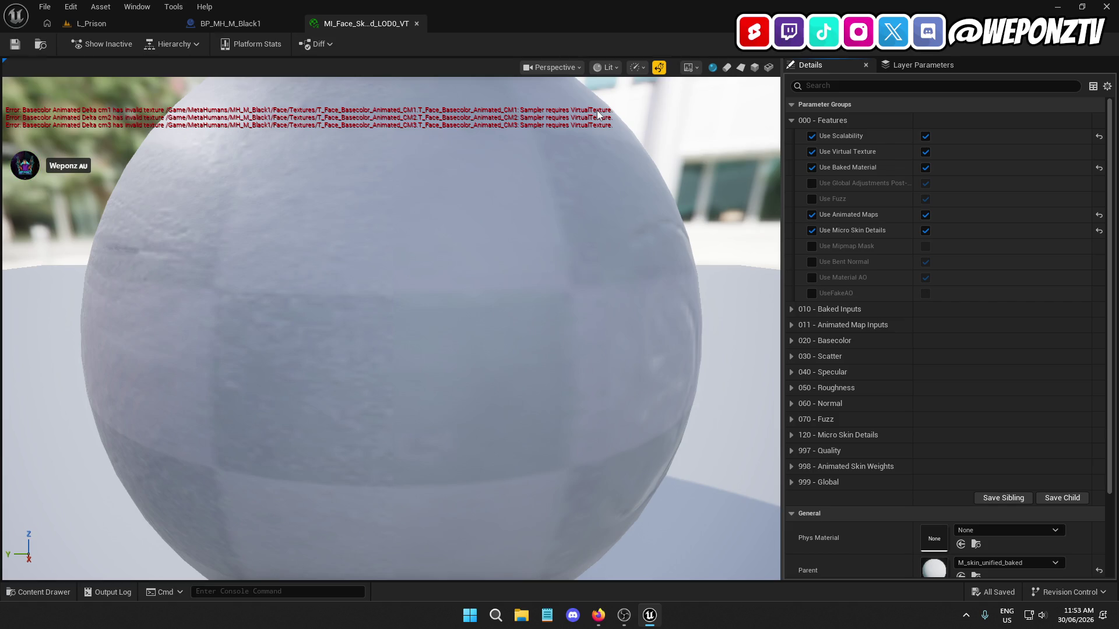
Return to the L_Prison level and browse to the MetaHuman's Face > Textures folder
click(148, 22)
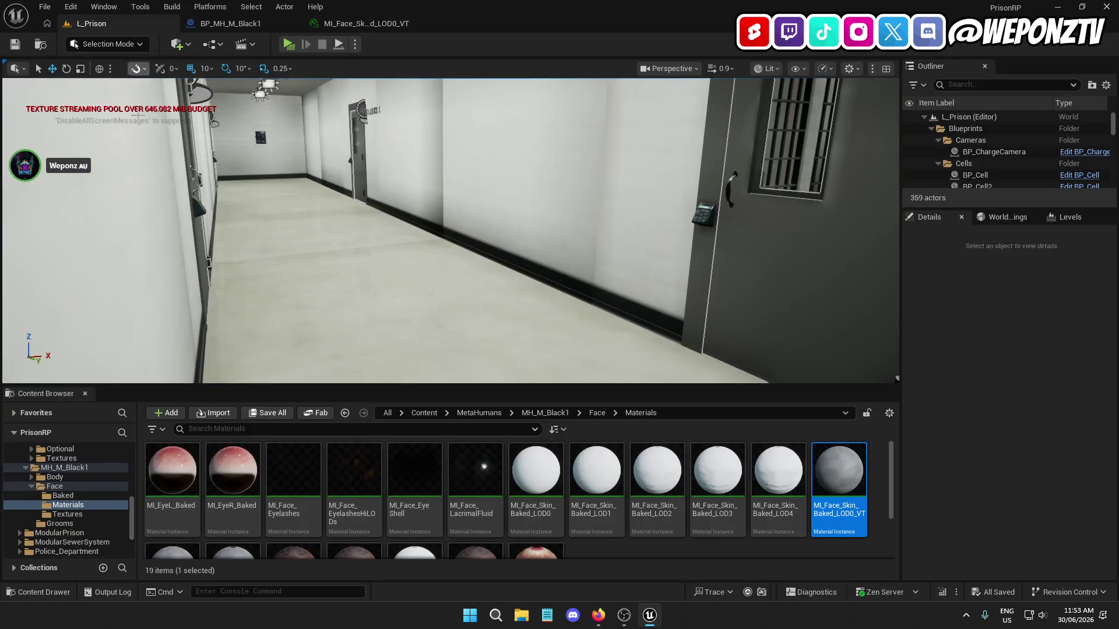
scroll(645, 513, down, 2)
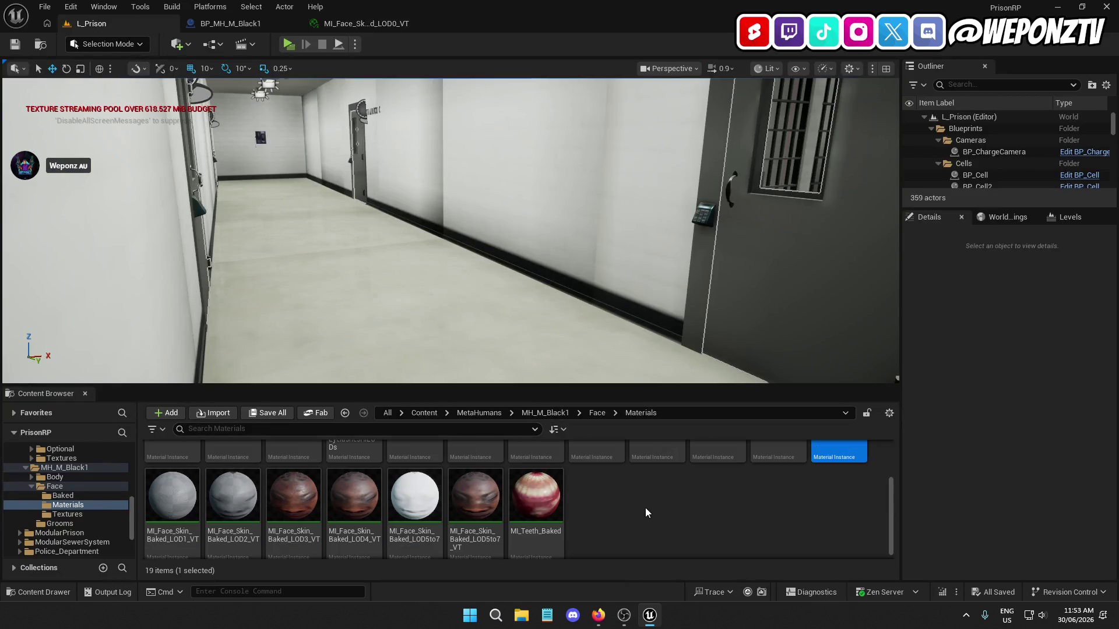
scroll(645, 513, up, 2)
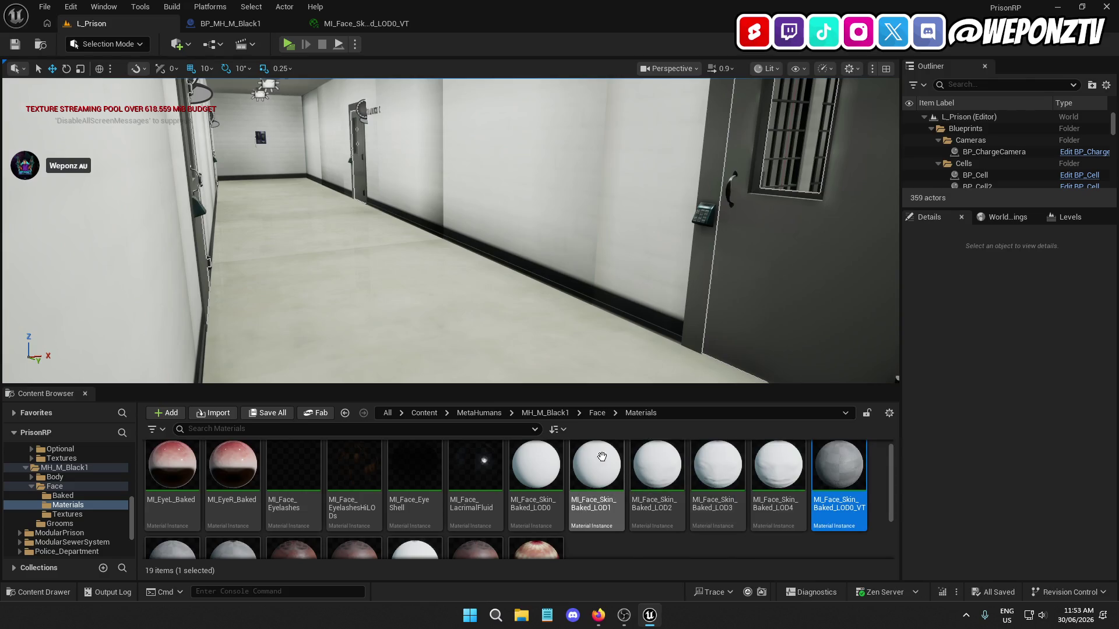
click(597, 412)
double_click(293, 475)
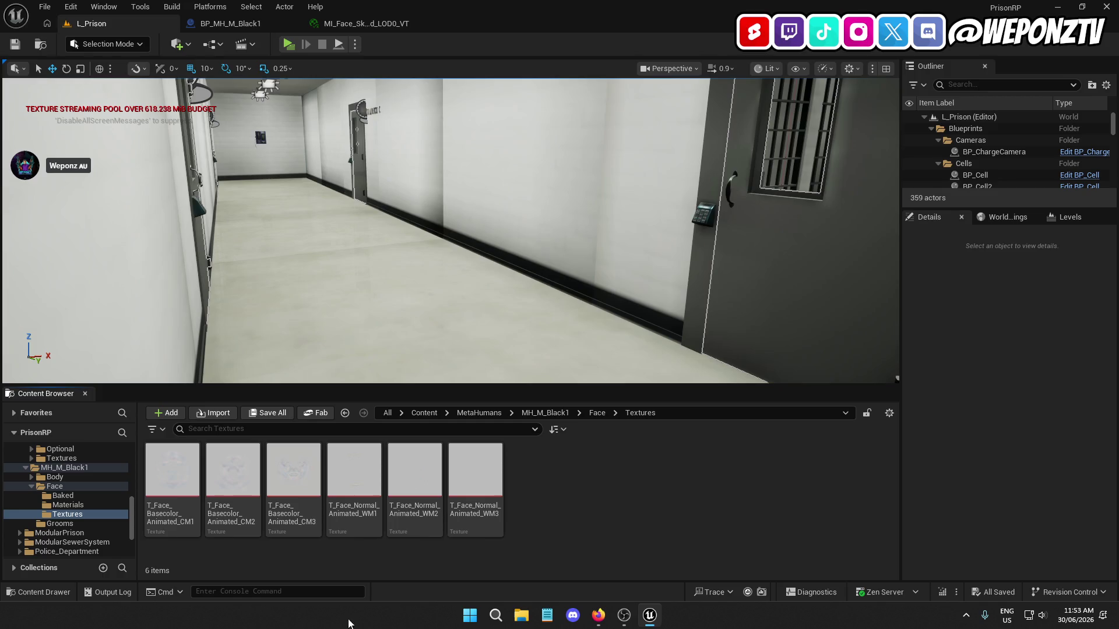
Select only the three T_Face_Basecolor_Animated textures CM1, CM2 and CM3
click(183, 524)
ctrl+click(222, 527)
ctrl+click(279, 526)
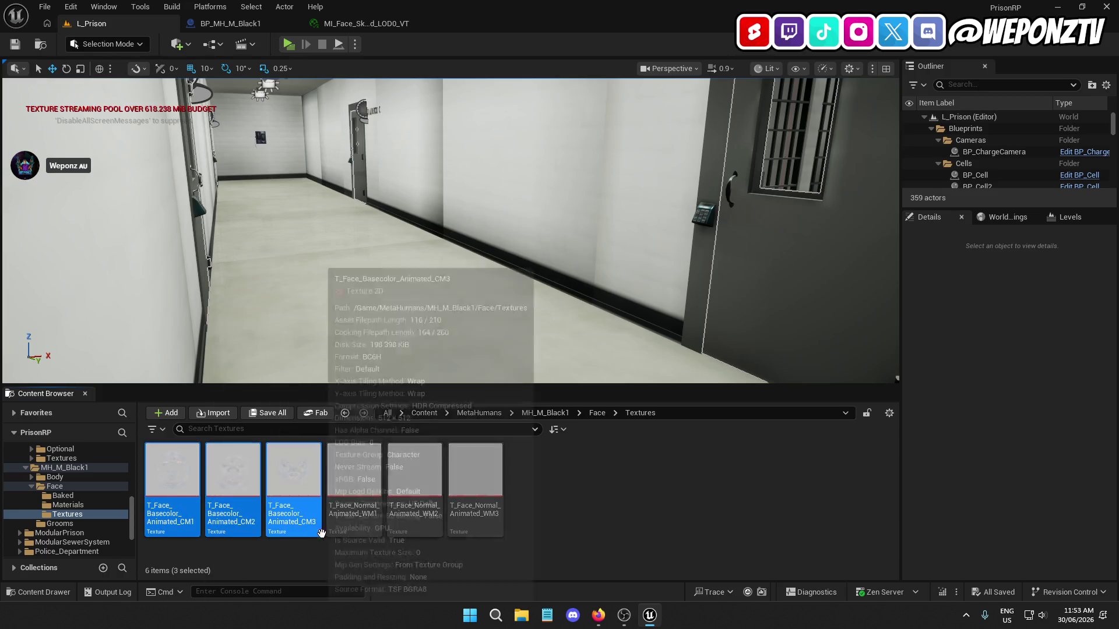
ctrl+click(414, 513)
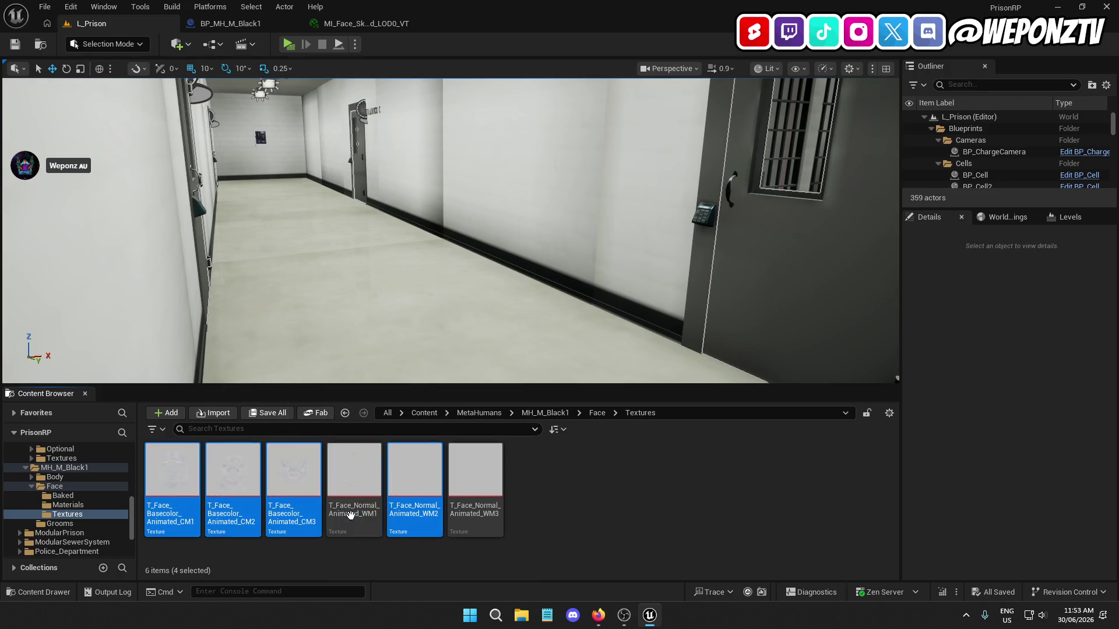
ctrl+click(414, 514)
ctrl+click(475, 516)
ctrl+click(482, 519)
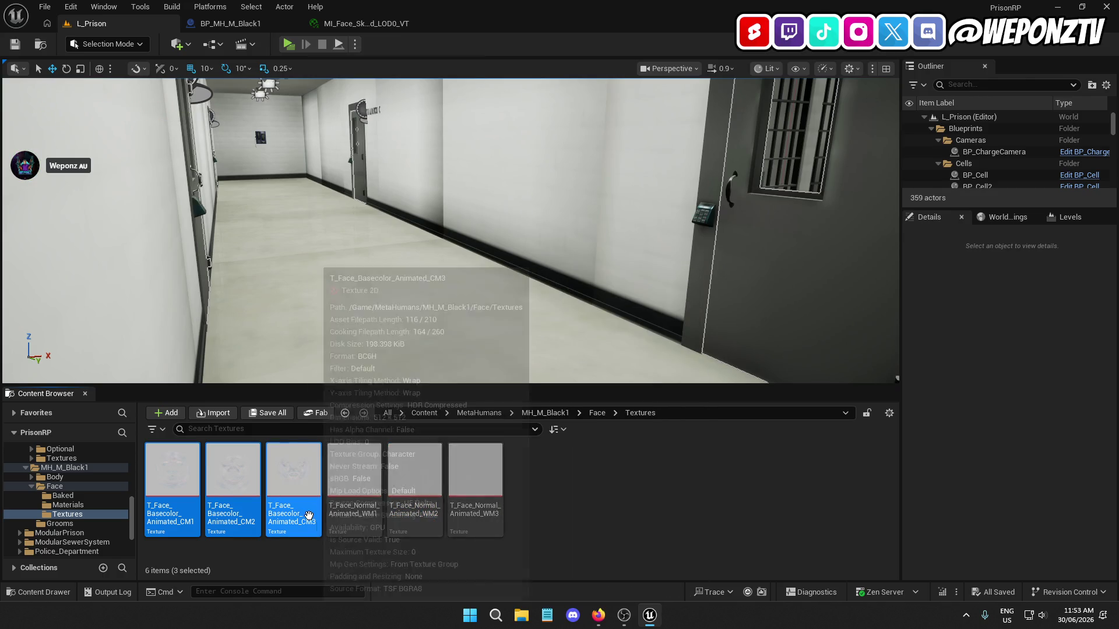
Convert the three selected basecolor textures to virtual textures and save them
right_click(309, 516)
click(402, 149)
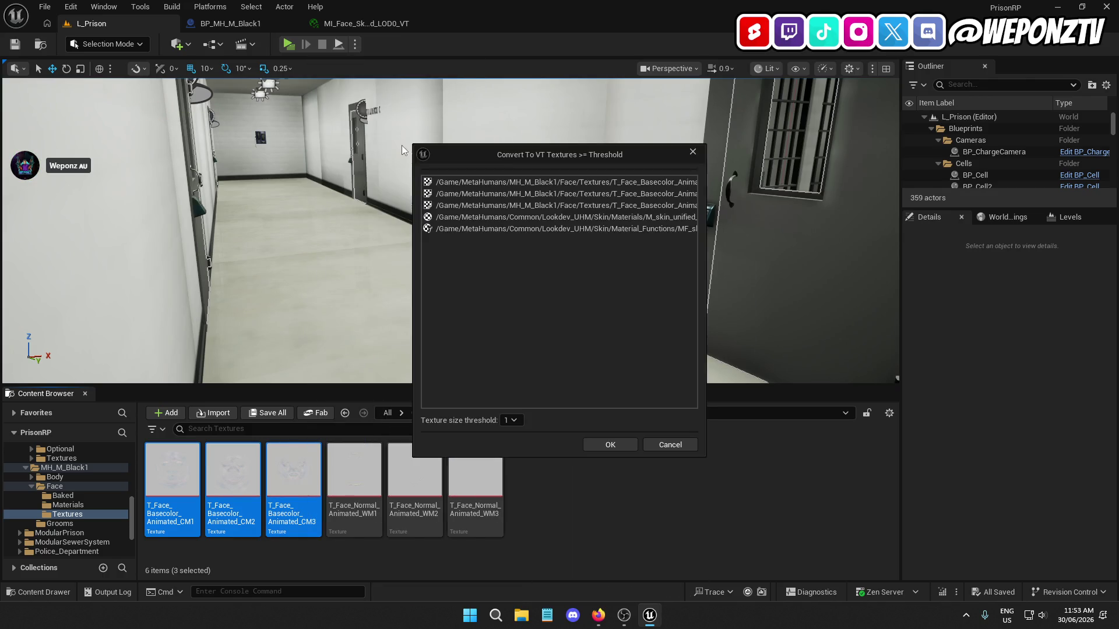
click(610, 444)
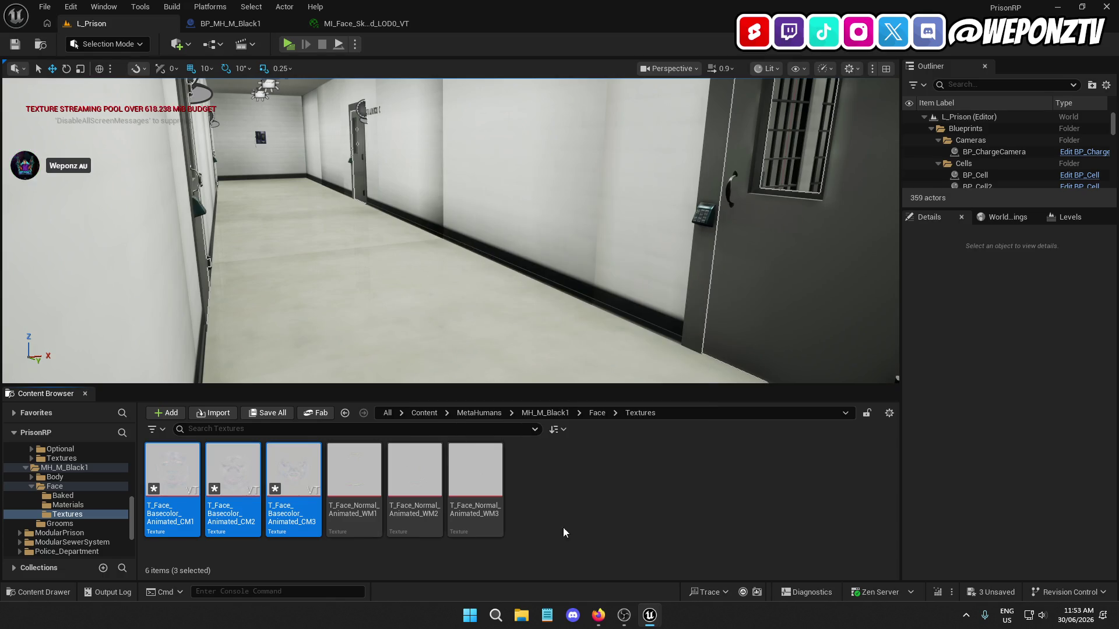
click(268, 413)
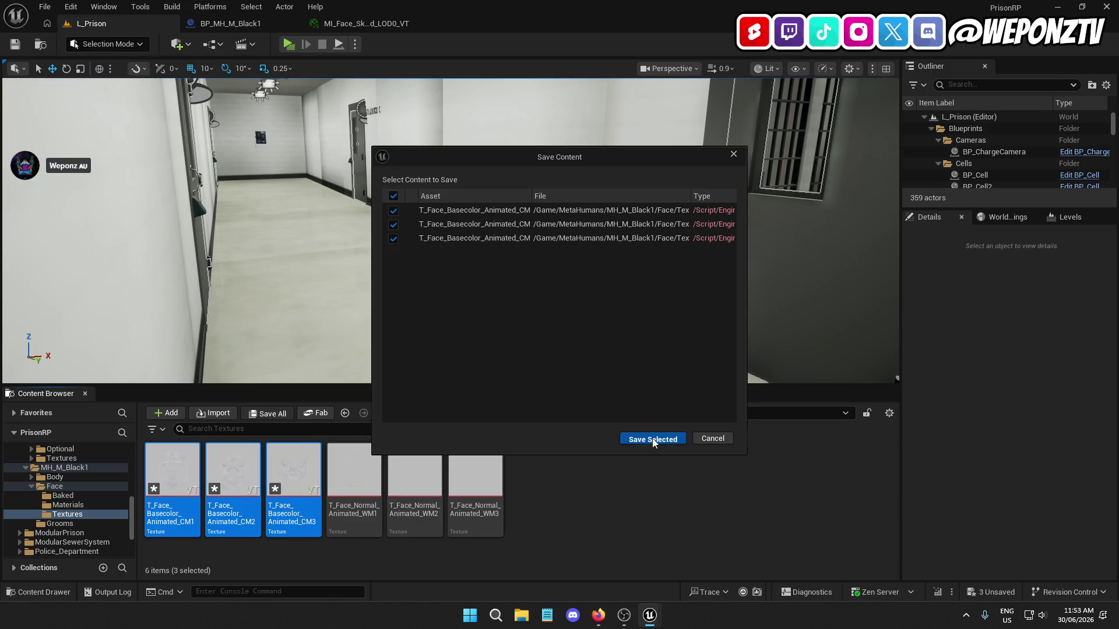
click(652, 440)
Orbit the BP_MH_M_Black1 blueprint preview to view the full MetaHuman figure
click(257, 24)
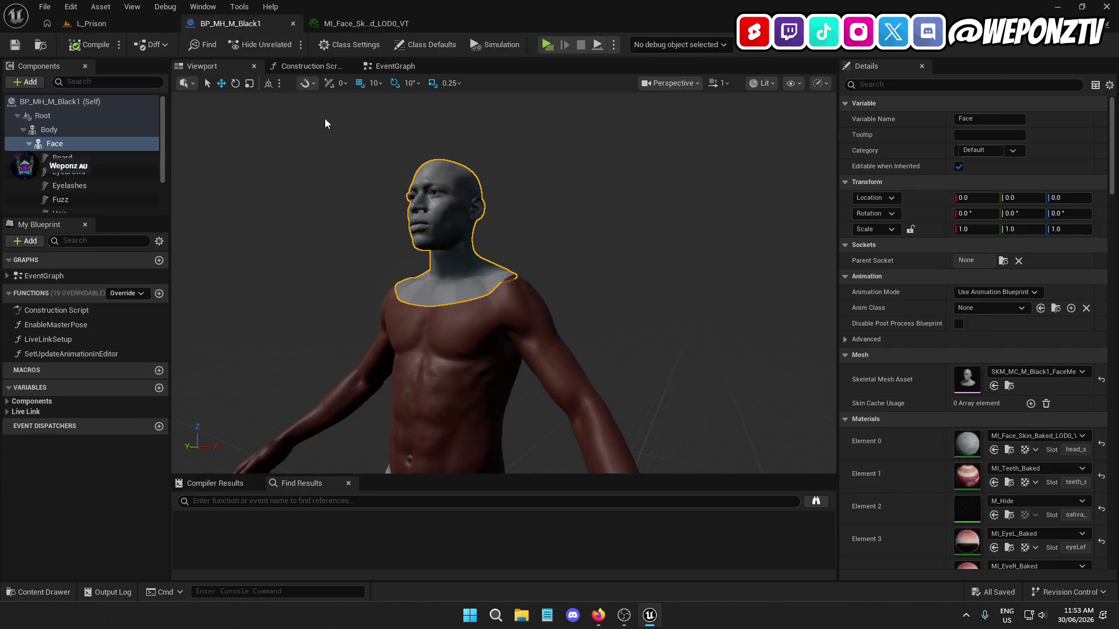
click(554, 249)
scroll(588, 270, up, 8)
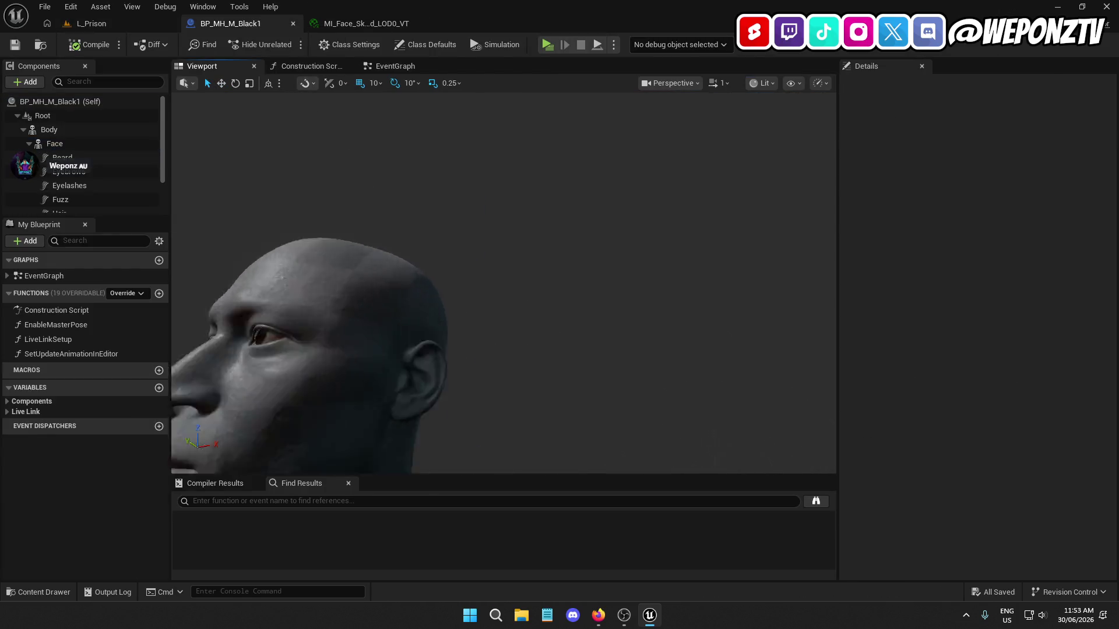
scroll(504, 282, down, 8)
scroll(503, 282, up, 5)
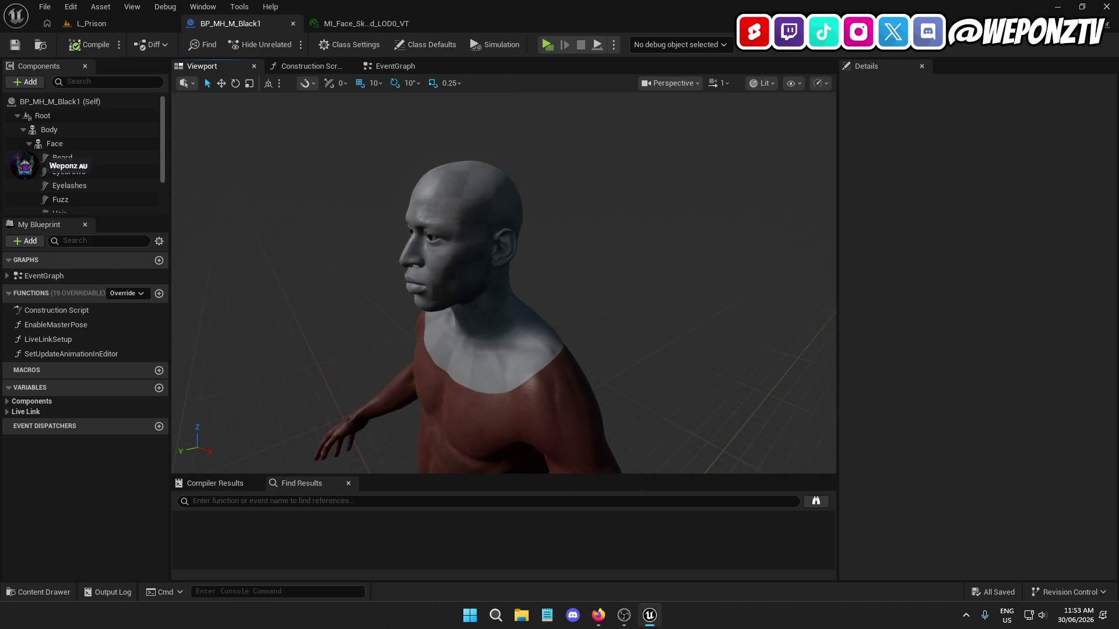
drag(504, 283, 559, 279)
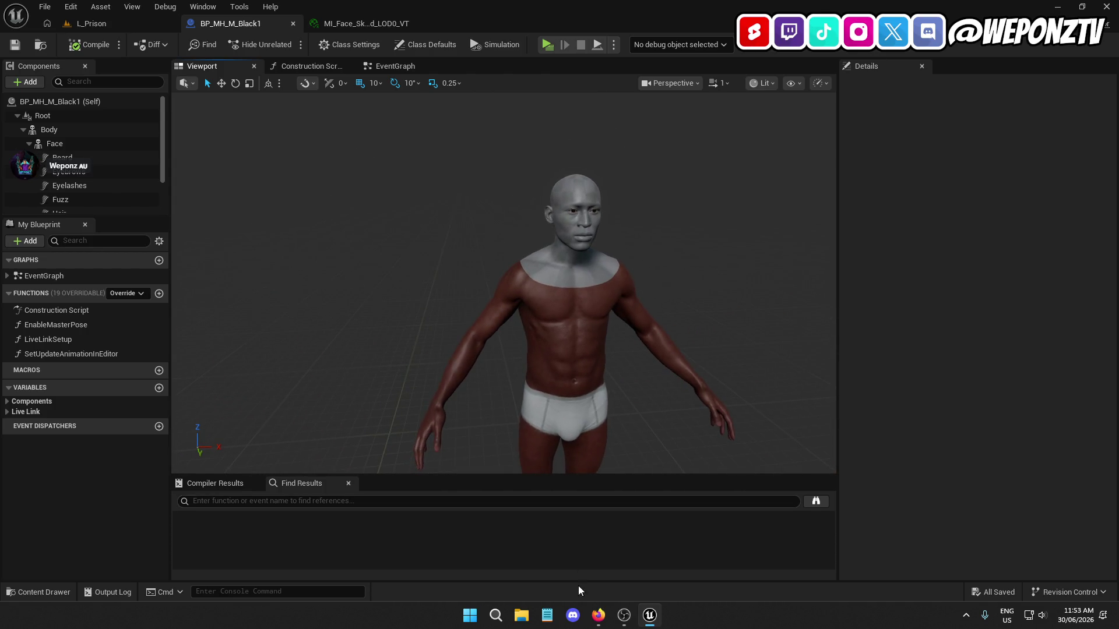
click(599, 614)
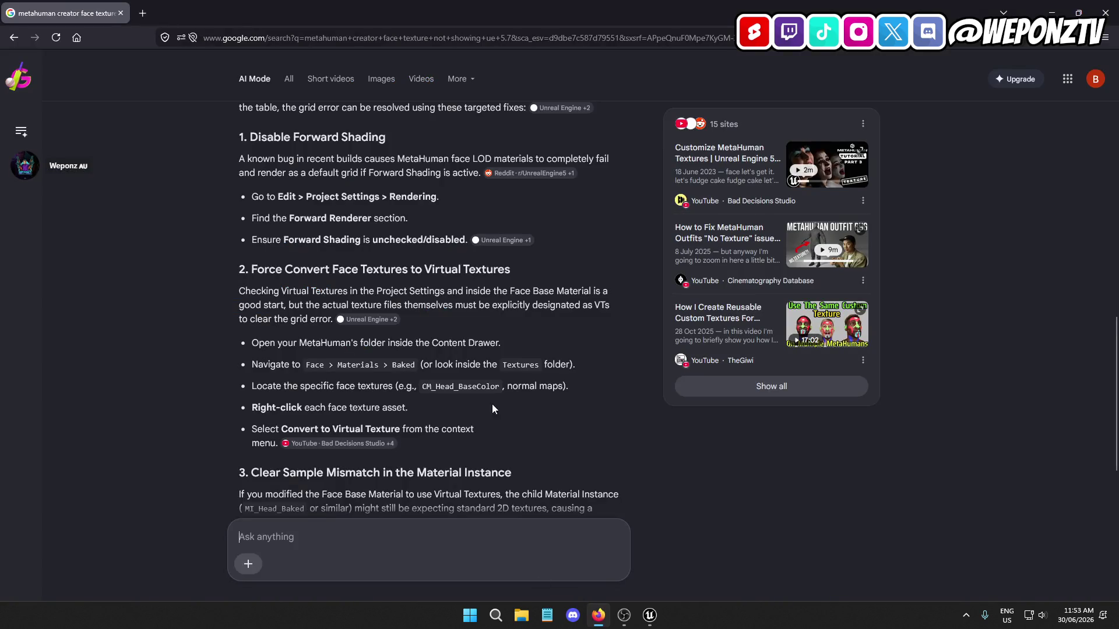
Reply 'None of this worked' in Google AI Mode and read the new answer
scroll(506, 408, down, 3)
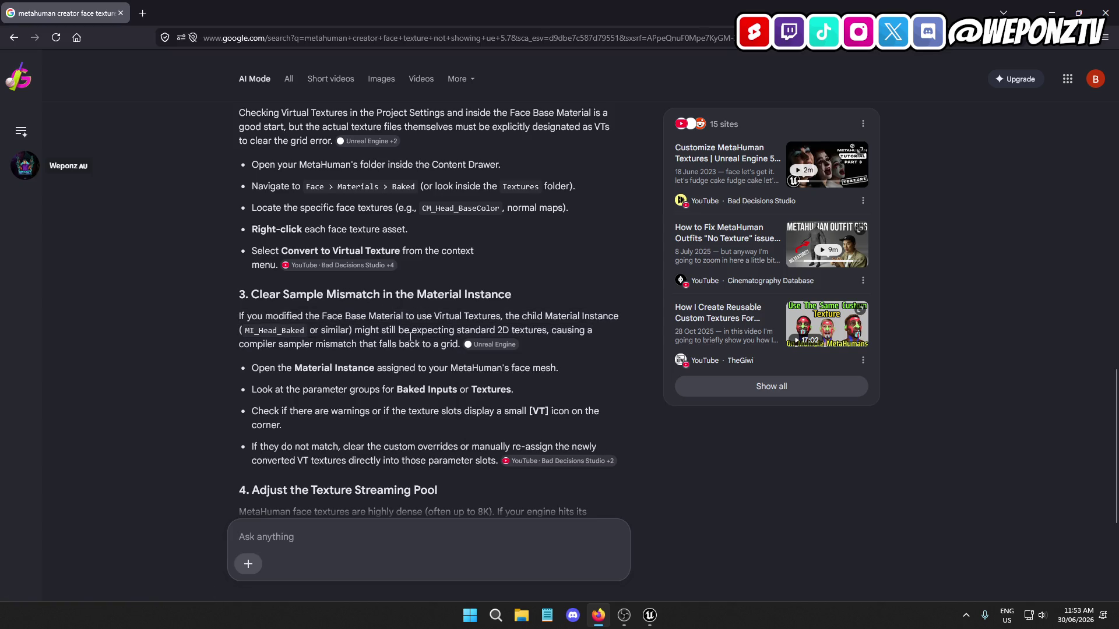
scroll(382, 300, down, 1)
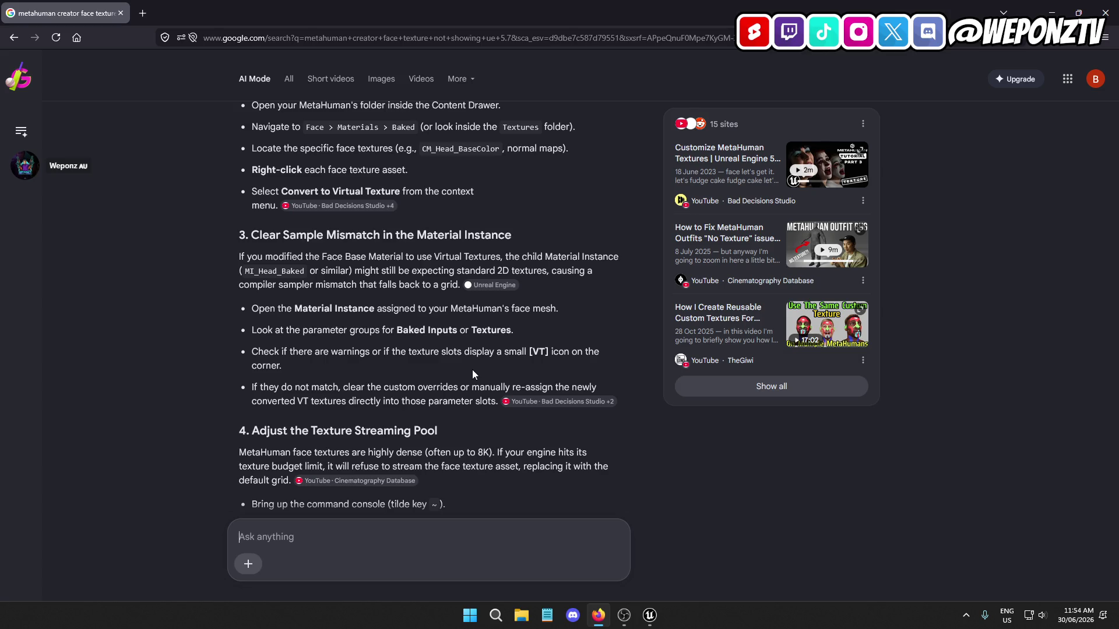
scroll(433, 344, down, 3)
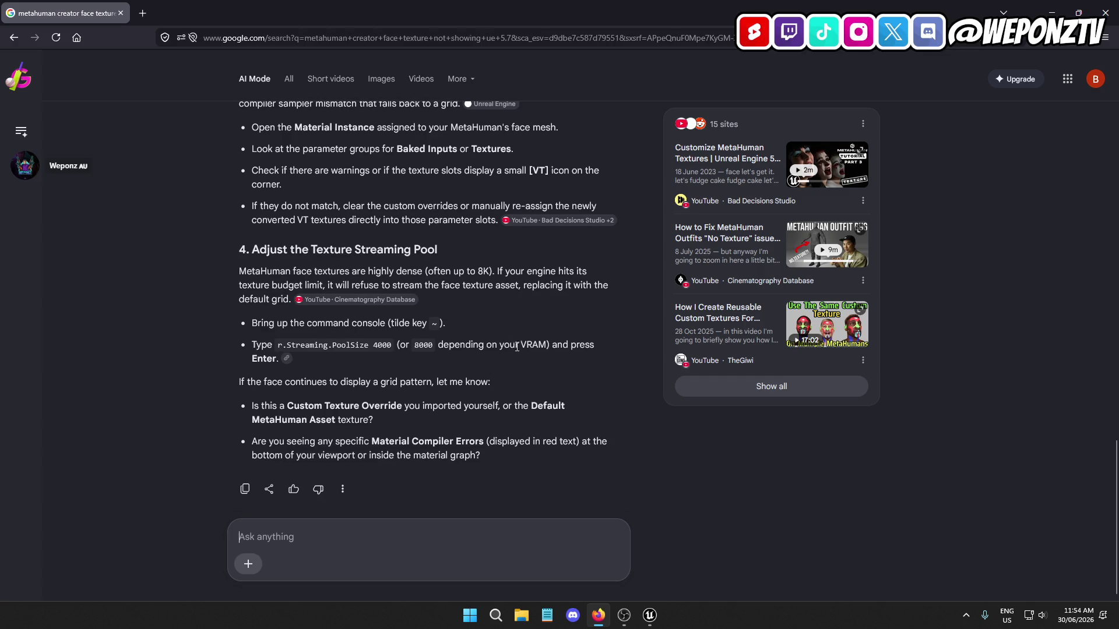
scroll(499, 354, up, 8)
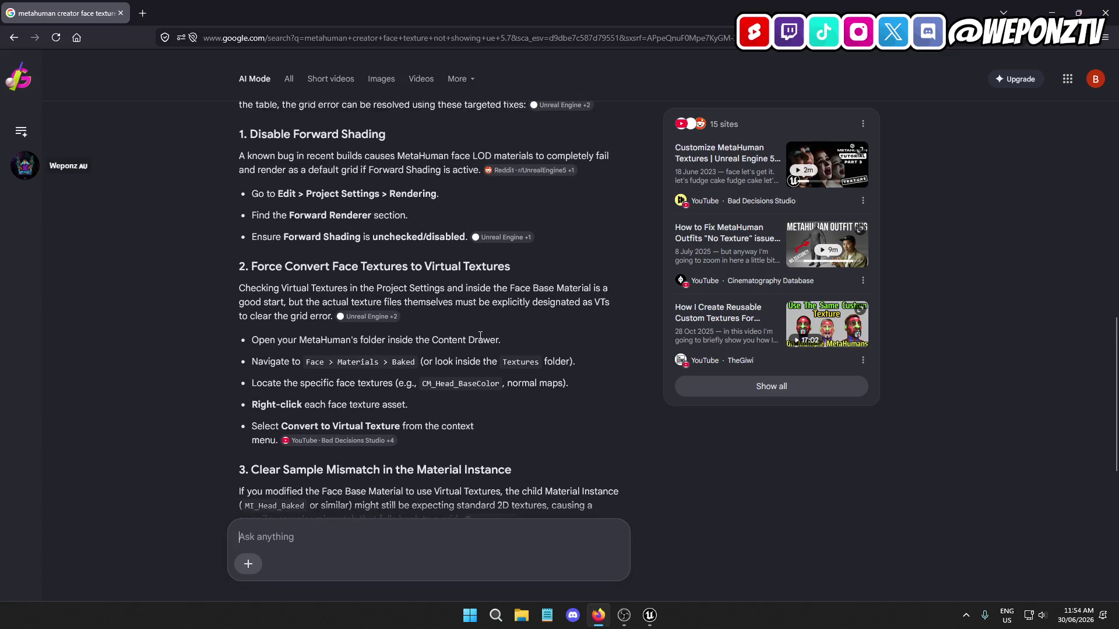
scroll(480, 336, up, 3)
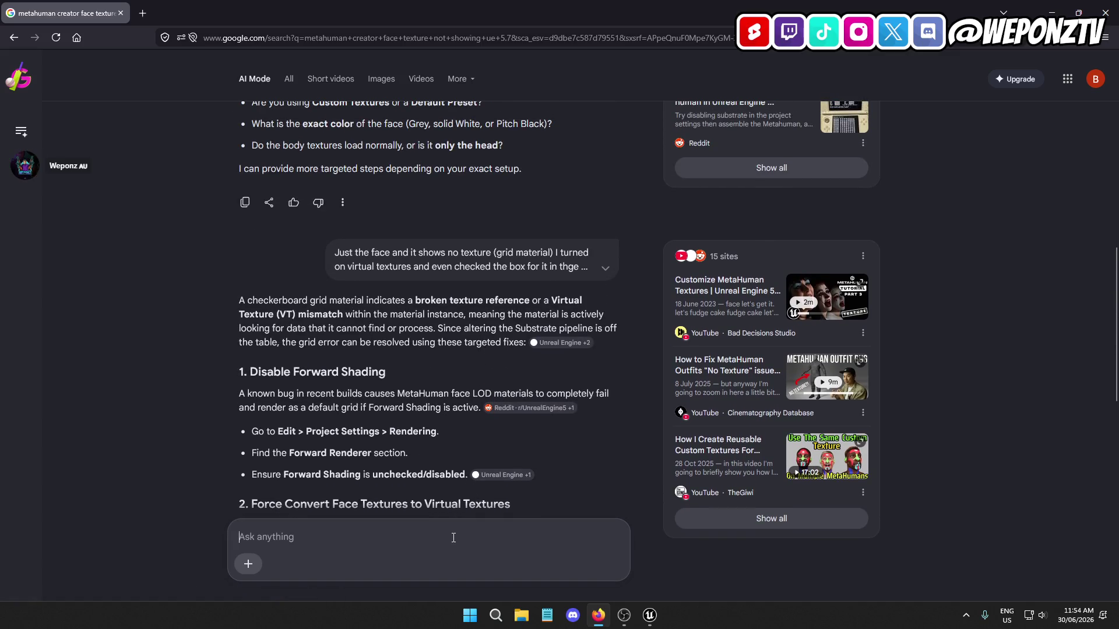
click(446, 537)
text(Non)
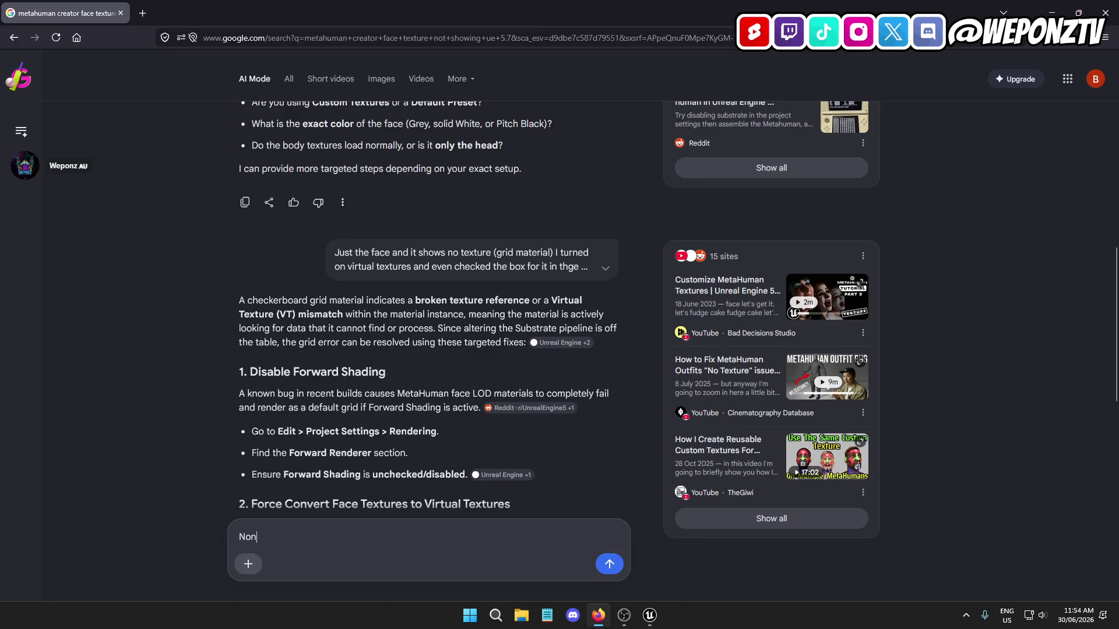
text(e of this worked)
key(Return)
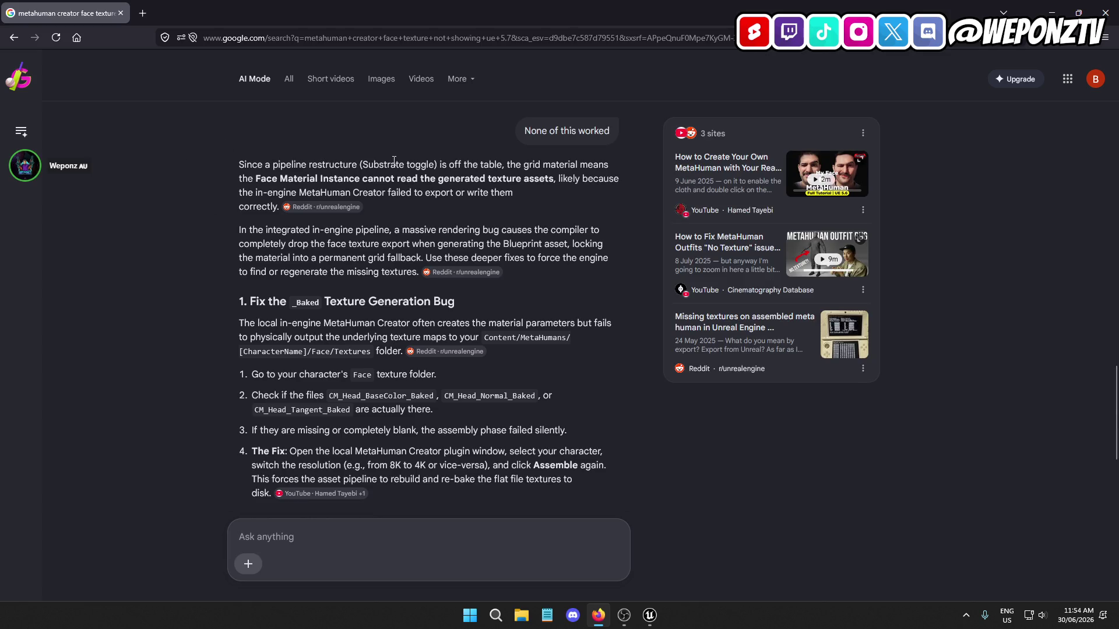
drag(438, 165, 84, 149)
click(334, 169)
scroll(382, 319, down, 2)
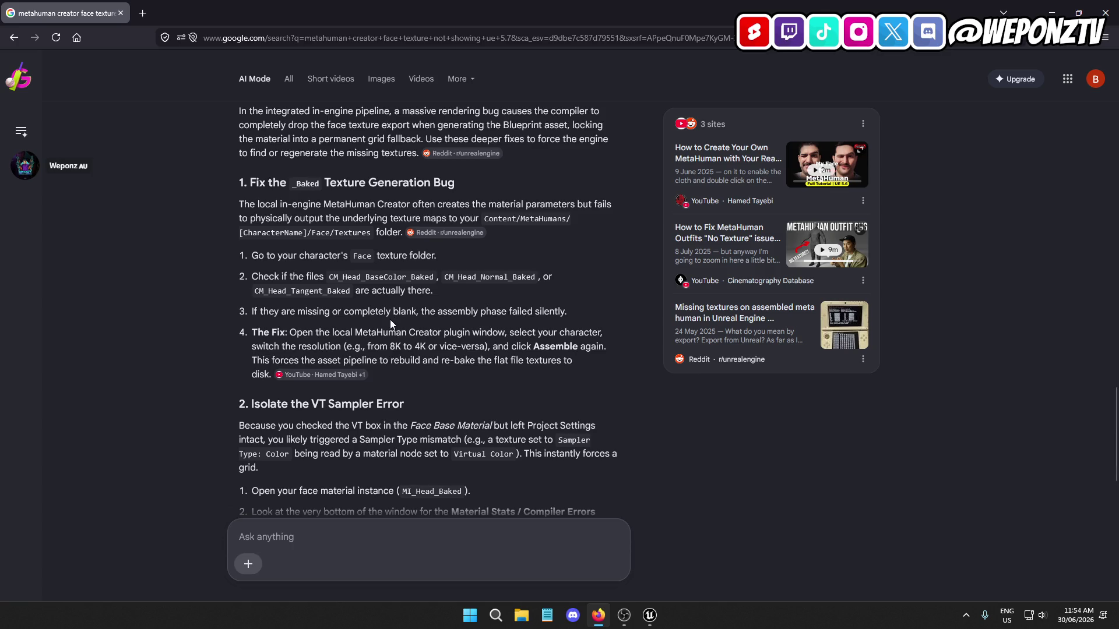
Assign a different face skin material to the Face component's Element 0 slot
click(650, 616)
click(56, 144)
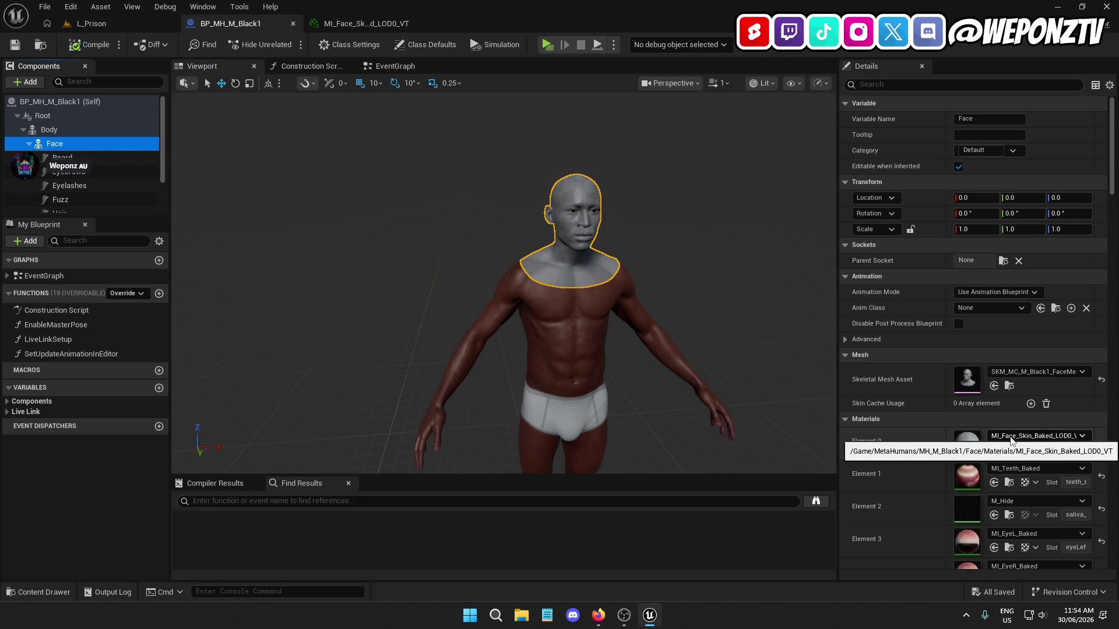
click(1009, 438)
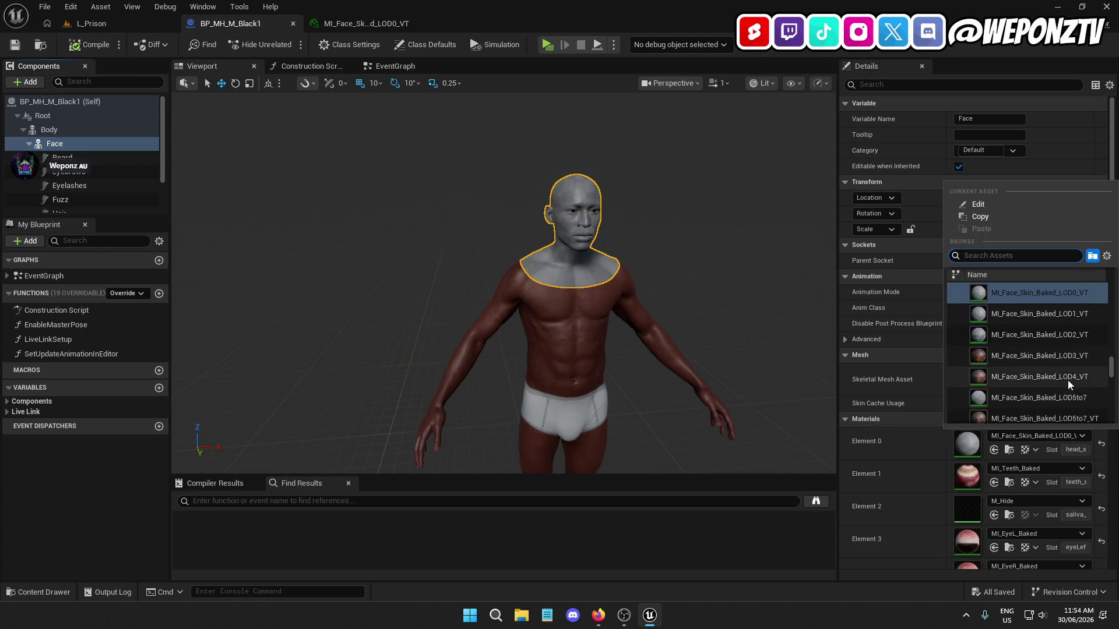
scroll(1054, 368, up, 1)
scroll(1046, 376, up, 4)
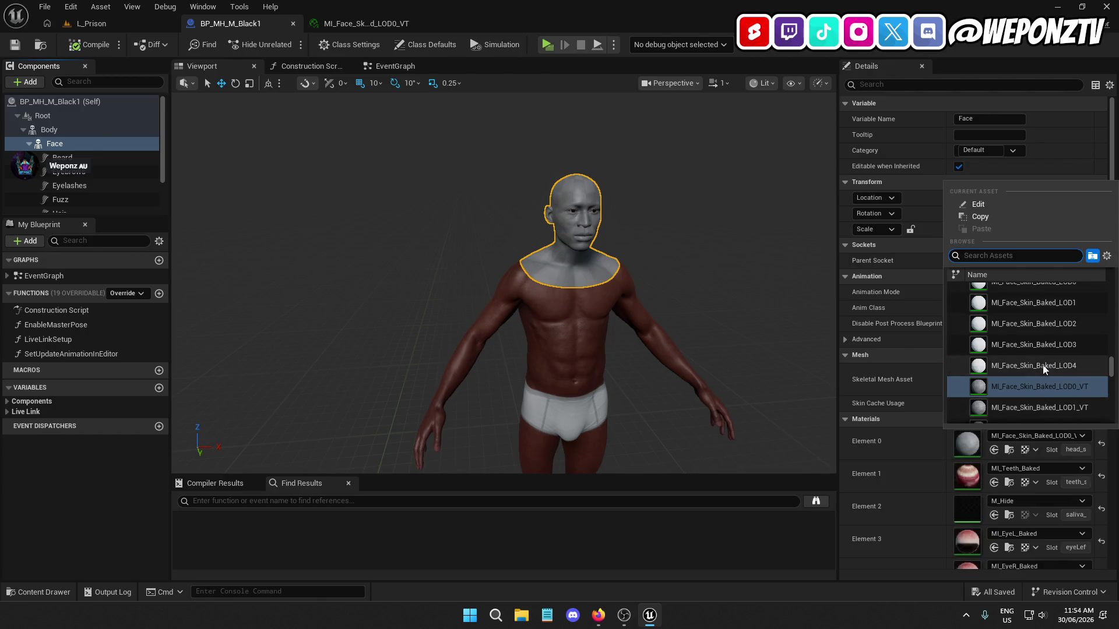
click(1049, 321)
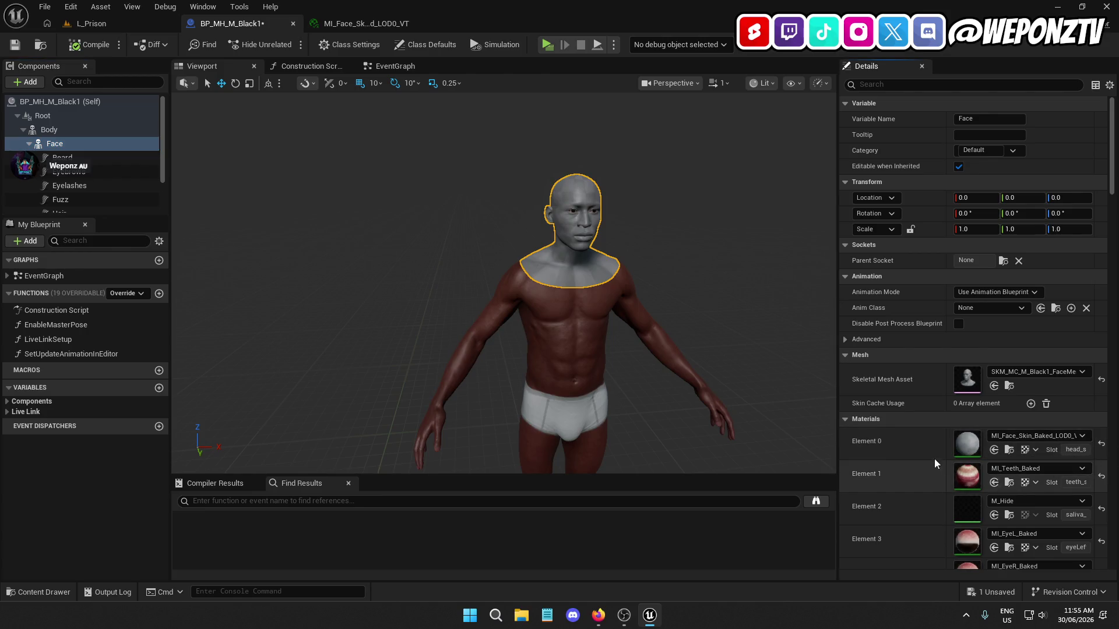
Find MI_Face_Skin_Baked_LOD0_VT in the content browser and open it
scroll(934, 459, down, 3)
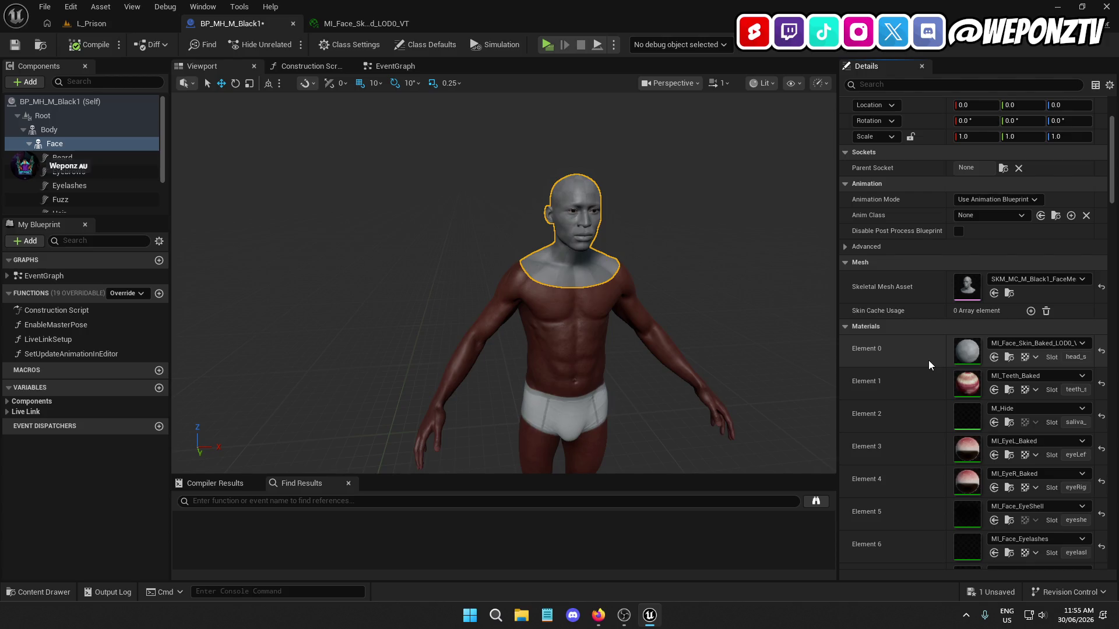
click(1007, 358)
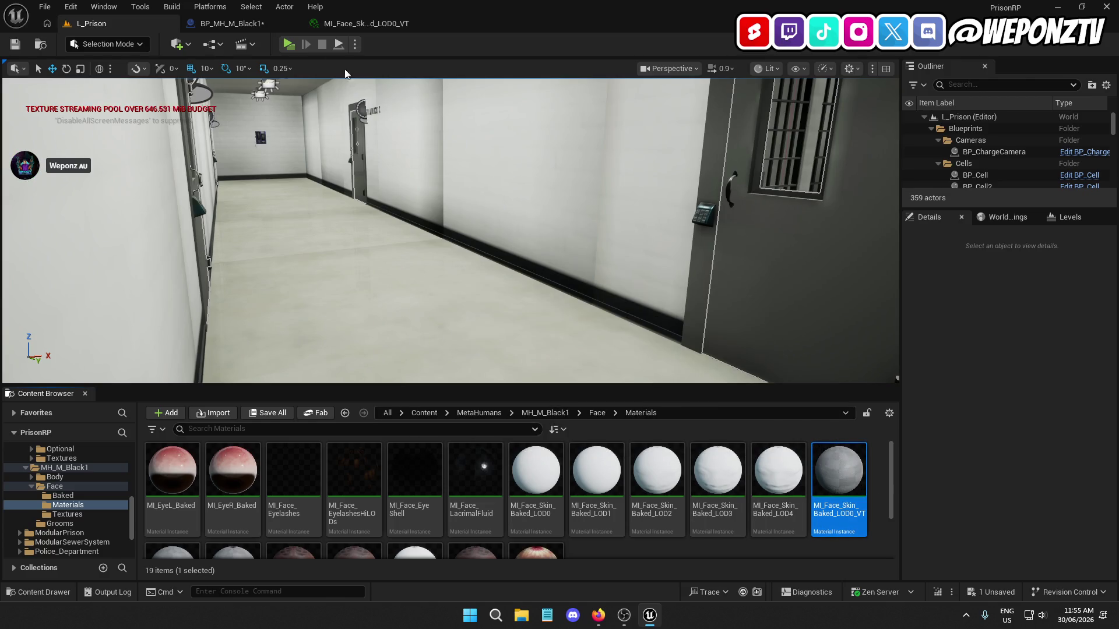
click(370, 24)
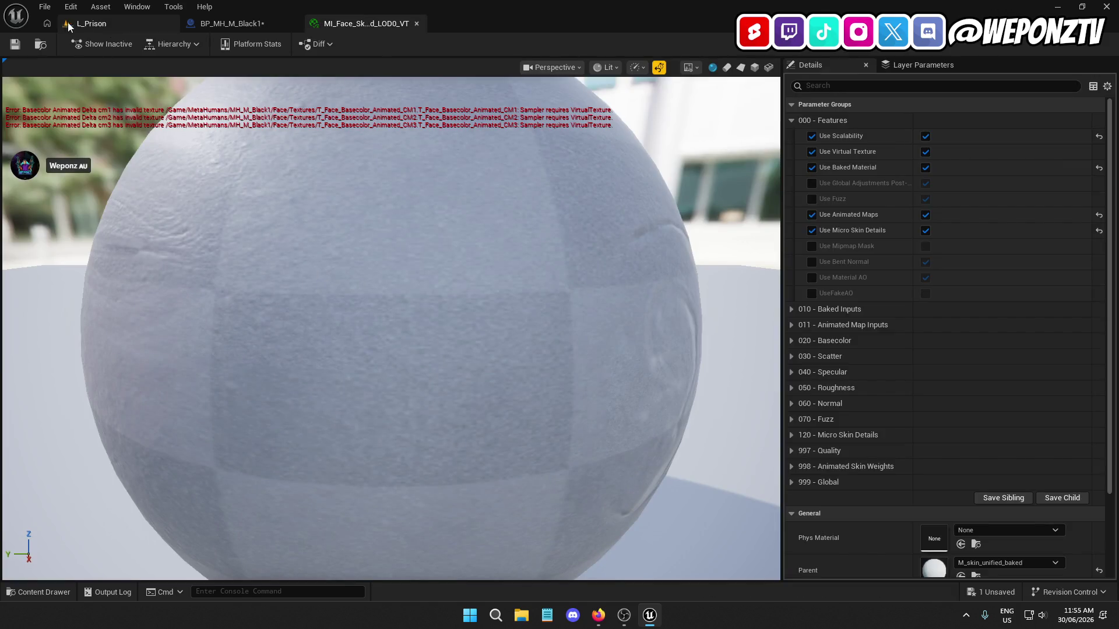
Untick Use Baked Material and its override in MI_Face_Skin_Baked_LOD0_VT, then save
click(15, 45)
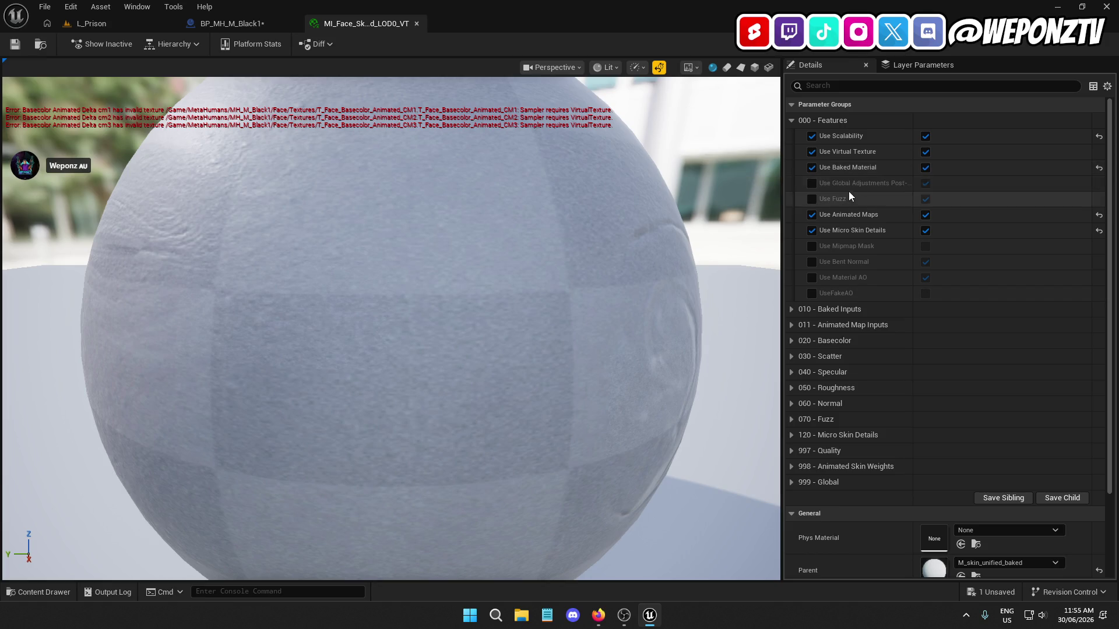
click(926, 168)
click(809, 169)
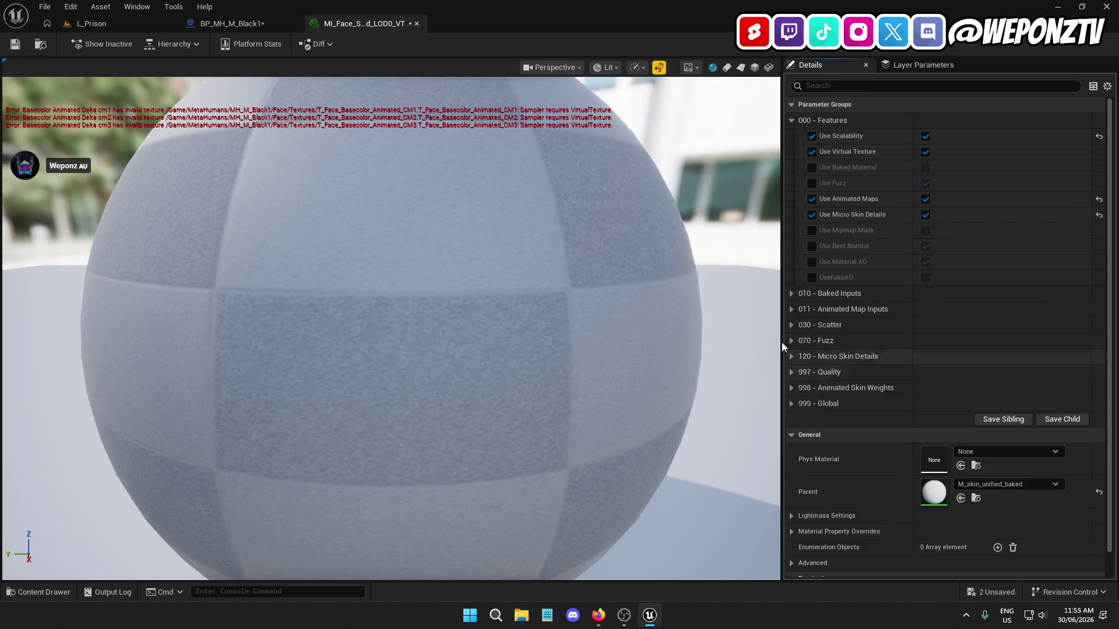
click(15, 47)
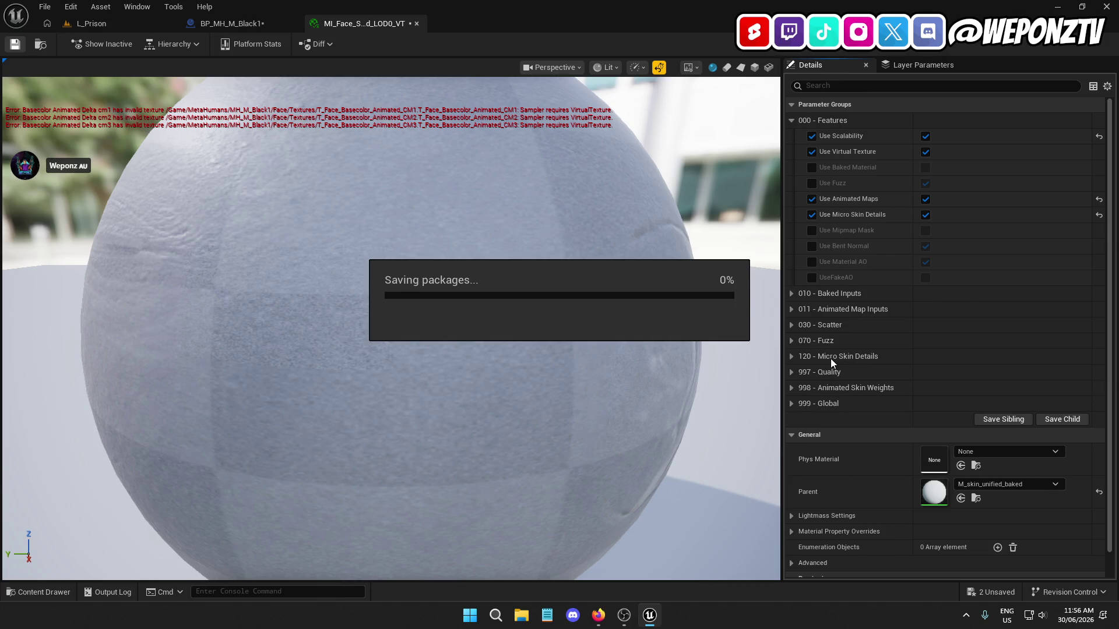
Check the Baked Inputs and Animated Skin Weights groups, then browse to parent M_skin_unified_baked
click(792, 293)
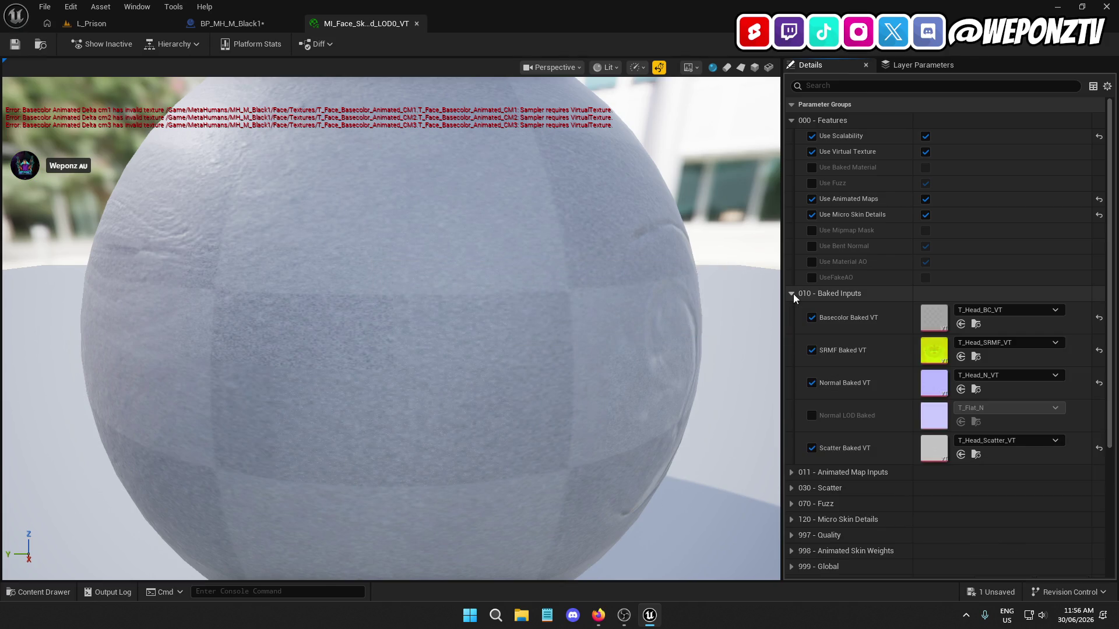
click(793, 293)
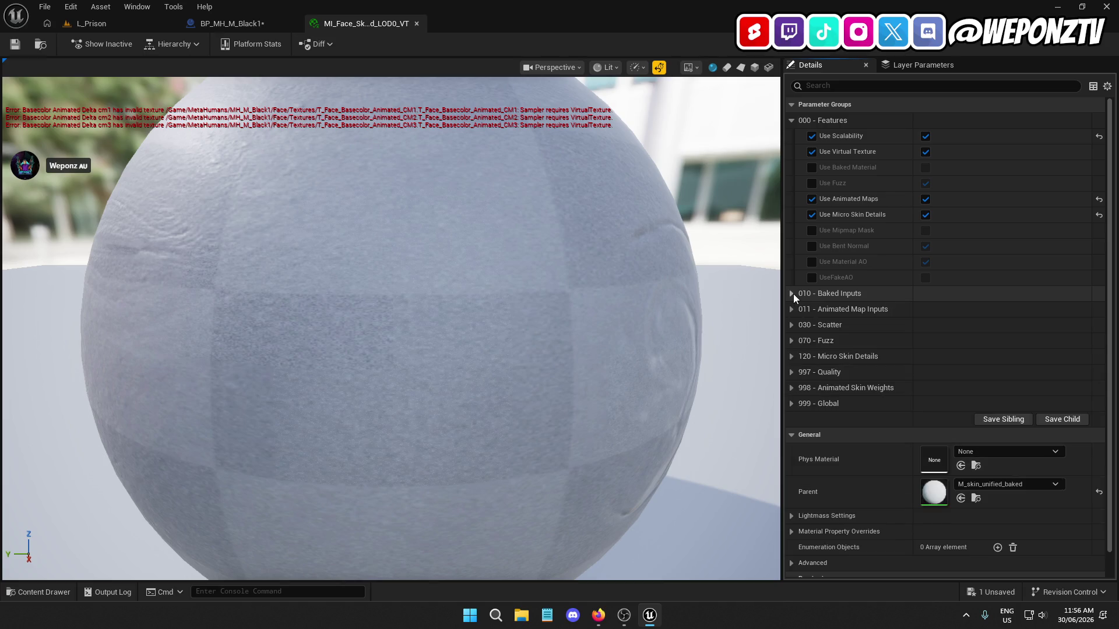
click(792, 388)
click(792, 388)
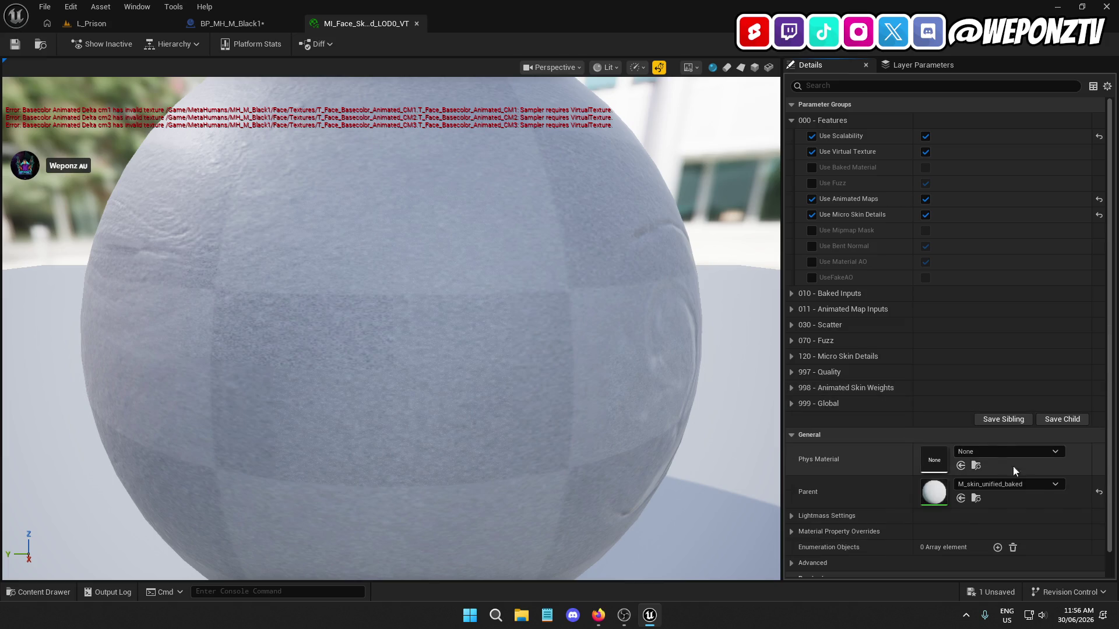
click(976, 501)
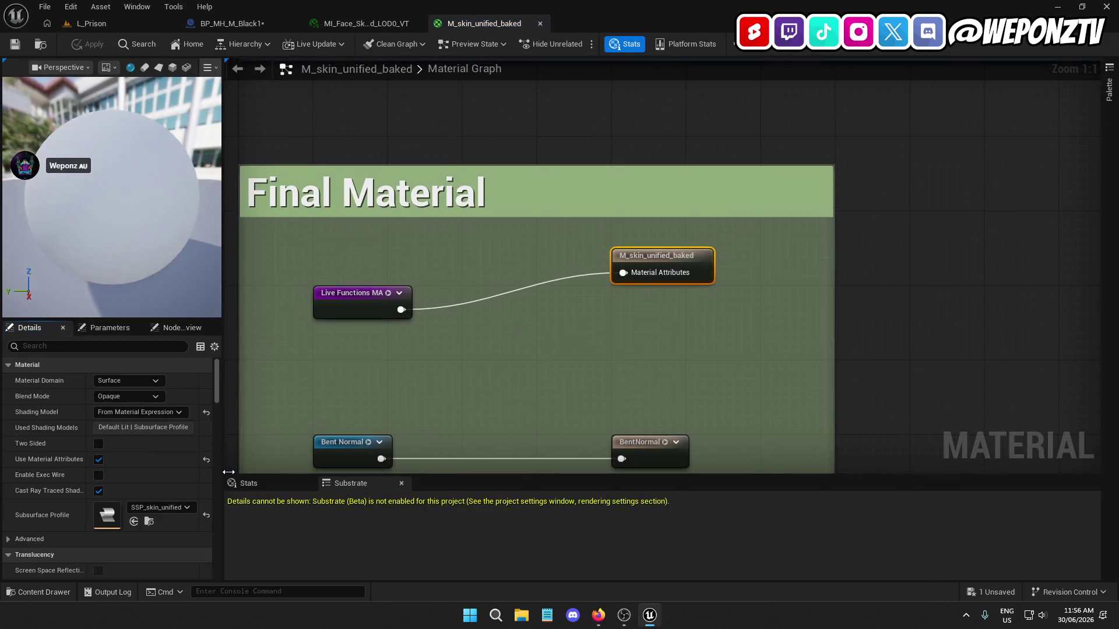
Pan the M_skin_unified_baked graph to the Subsurface Medium nodes and the Live Functions MA declaration
mouse_move(471, 385)
mouse_down()
mouse_move(539, 250)
mouse_move(570, 227)
mouse_up()
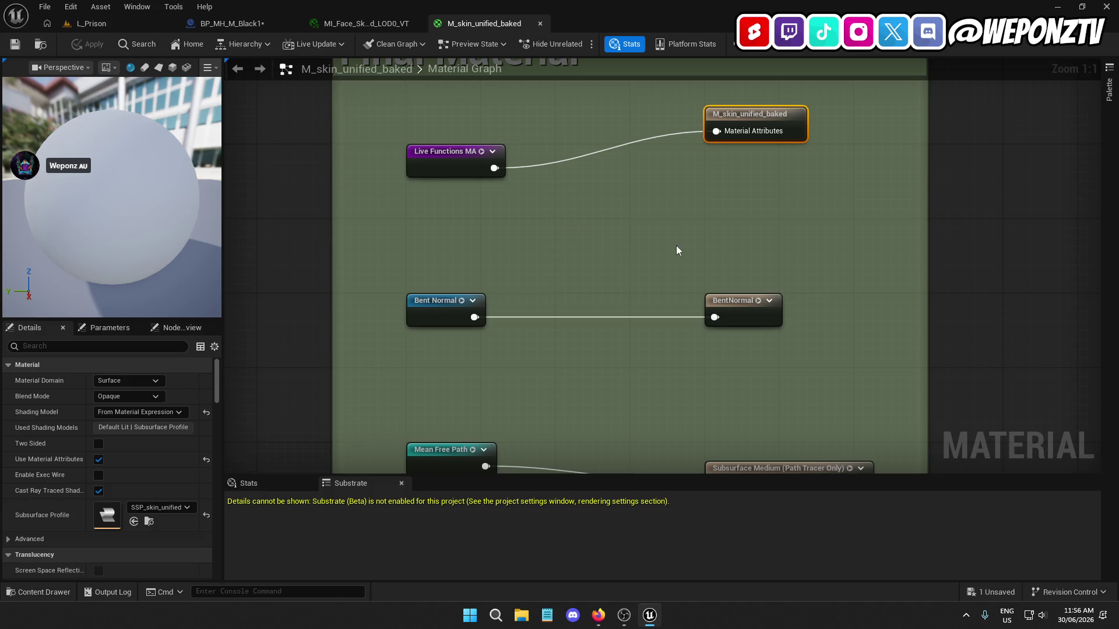
scroll(674, 247, down, 2)
mouse_move(663, 275)
mouse_down()
mouse_move(656, 145)
mouse_move(641, 252)
mouse_up()
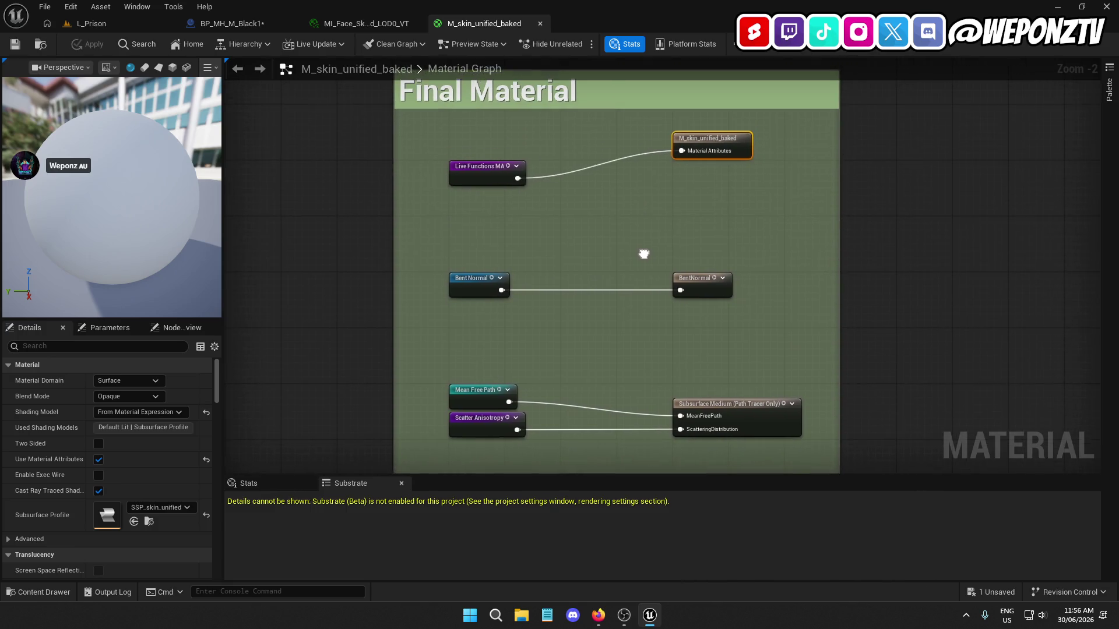
double_click(492, 167)
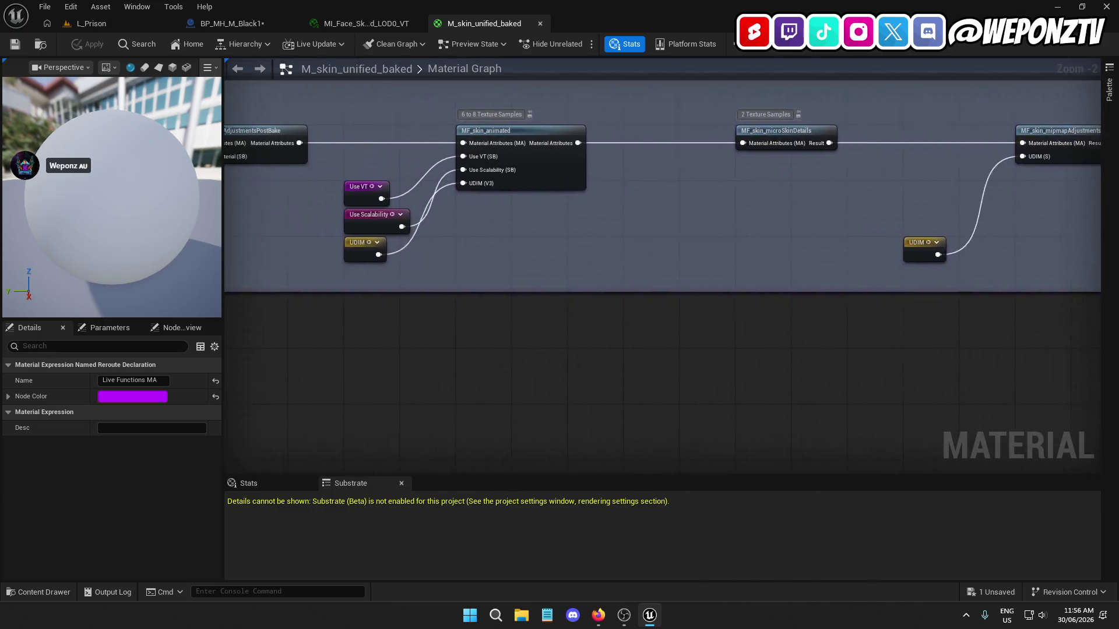
scroll(640, 258, down, 5)
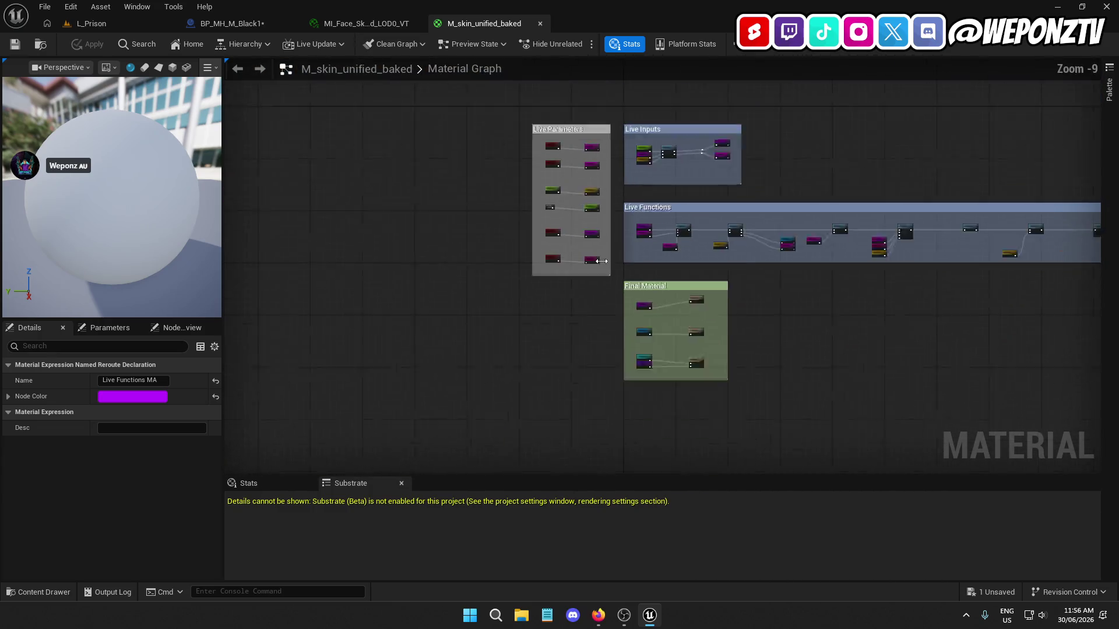
scroll(640, 259, up, 4)
scroll(618, 330, up, 1)
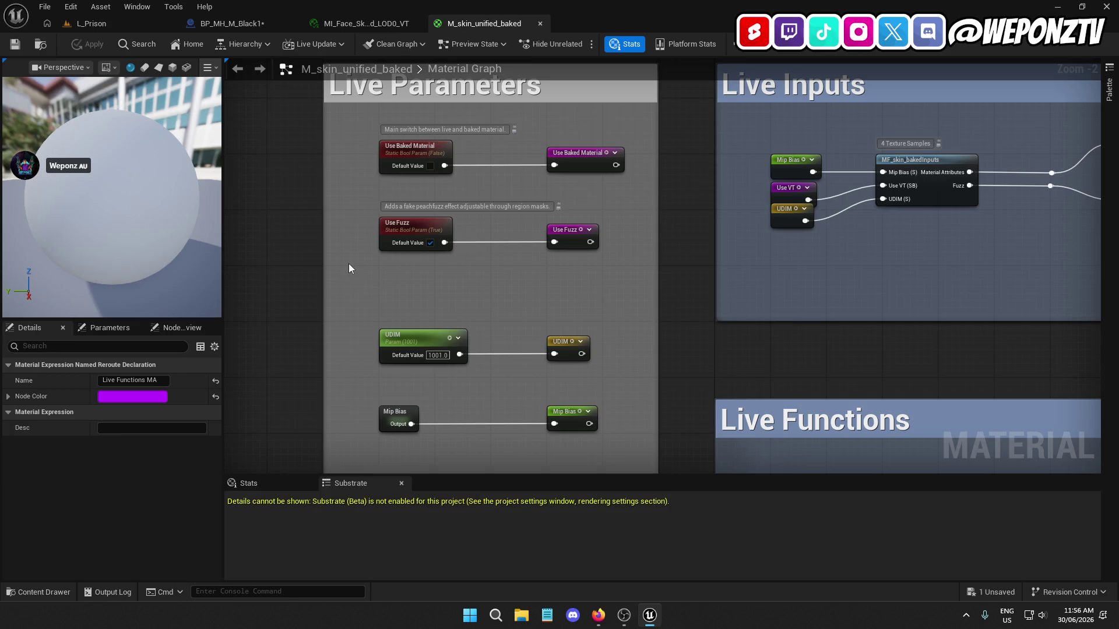
List all usages of the Use Virtual Texture switch, then show the material's parameter list
drag(355, 264, 354, 57)
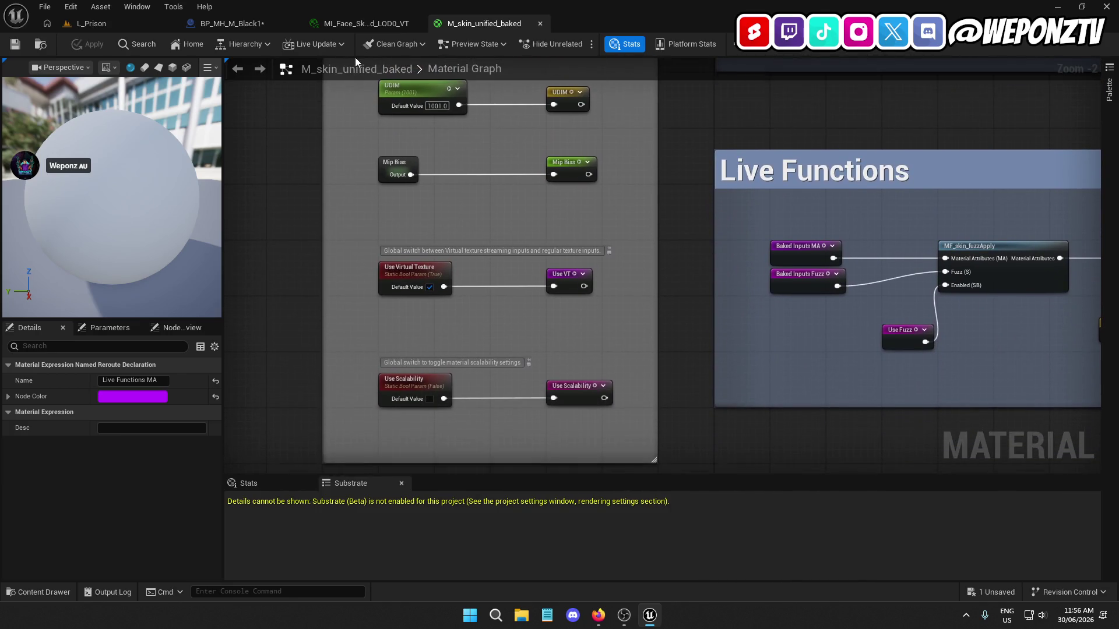
click(422, 276)
double_click(558, 270)
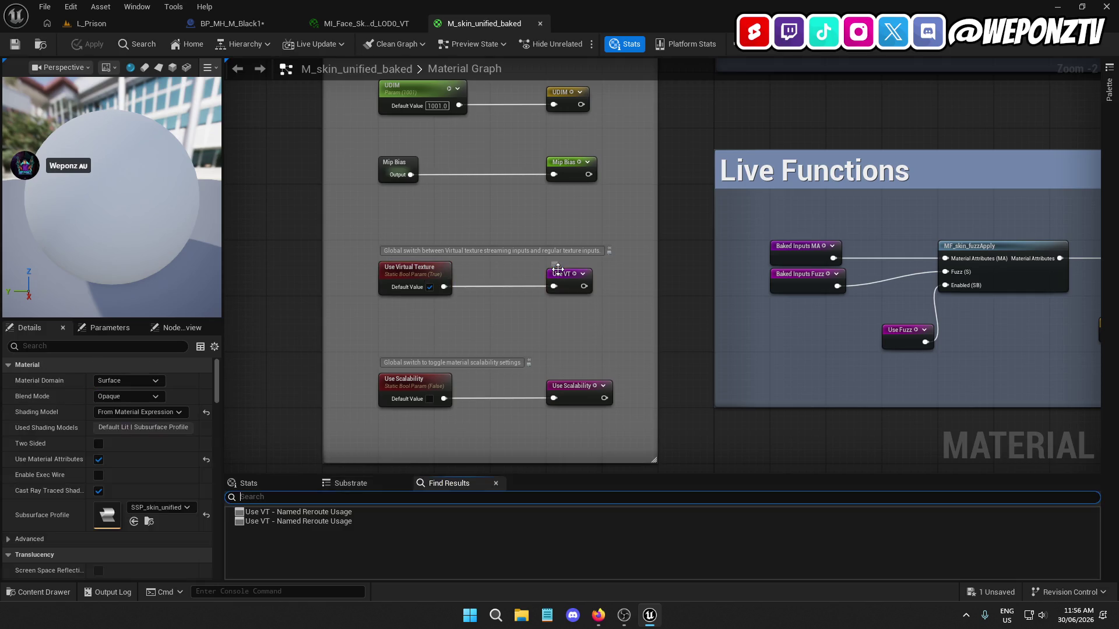
mouse_move(601, 369)
mouse_down()
mouse_move(488, 304)
mouse_move(540, 509)
mouse_move(552, 628)
mouse_move(549, 600)
mouse_move(120, 545)
mouse_up()
mouse_move(312, 493)
mouse_down()
mouse_move(298, 314)
mouse_move(260, 301)
mouse_move(326, 314)
mouse_move(275, 328)
mouse_up()
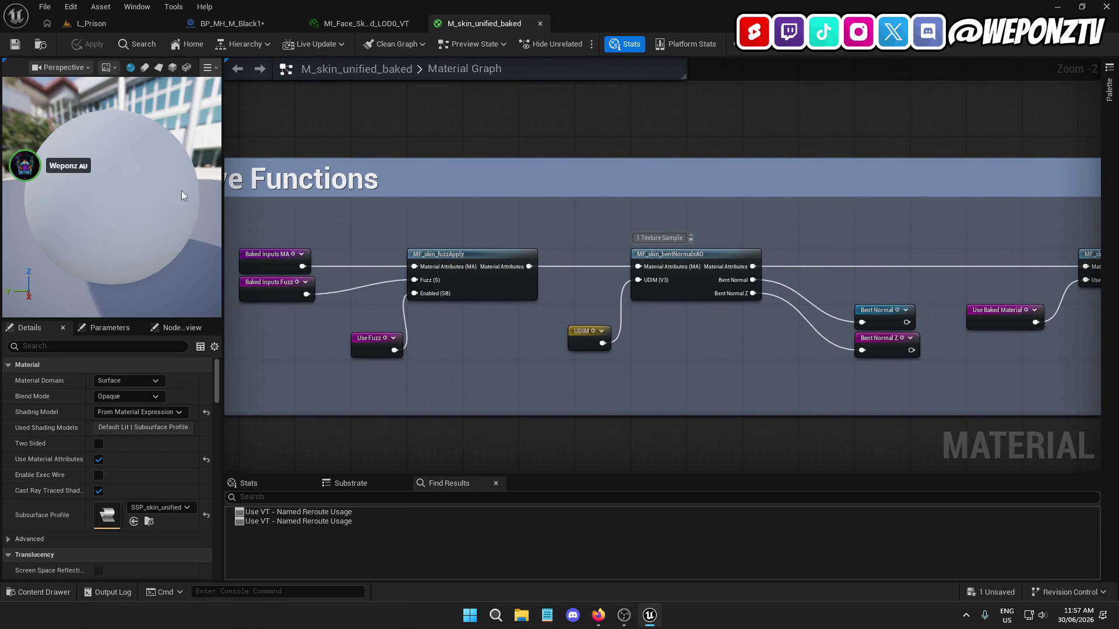
click(104, 328)
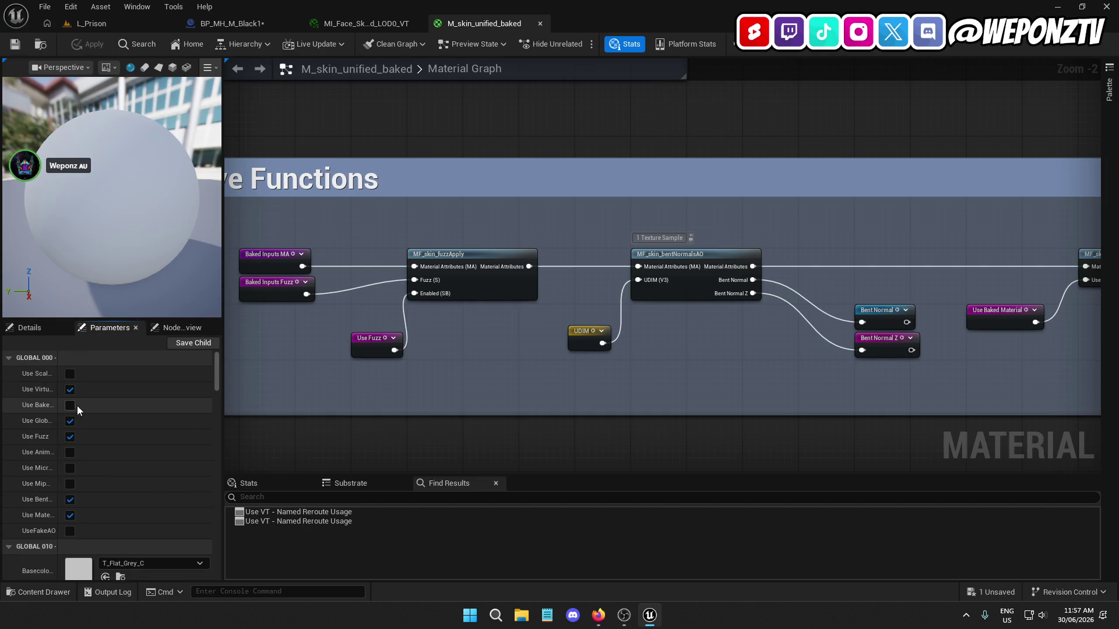
drag(58, 372, 149, 370)
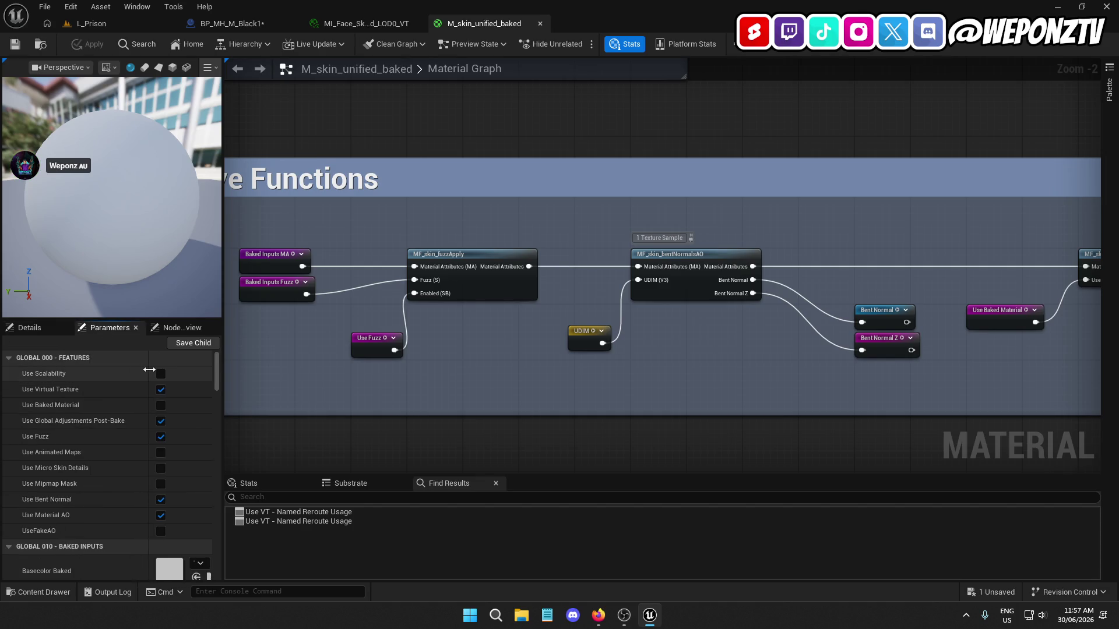
scroll(116, 424, down, 8)
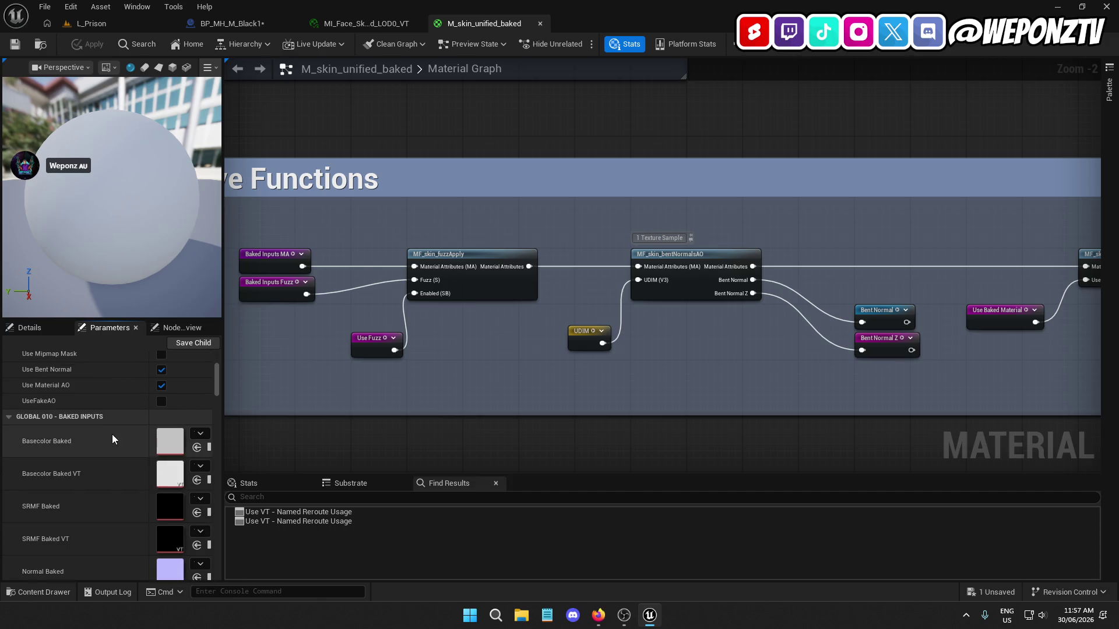
scroll(111, 434, down, 8)
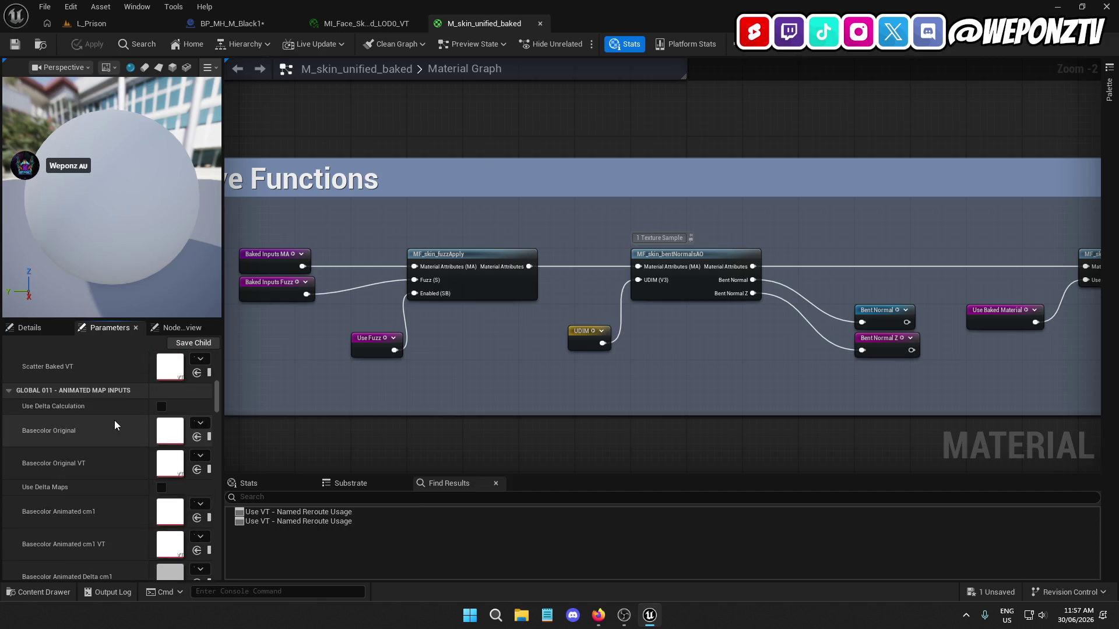
scroll(114, 420, down, 10)
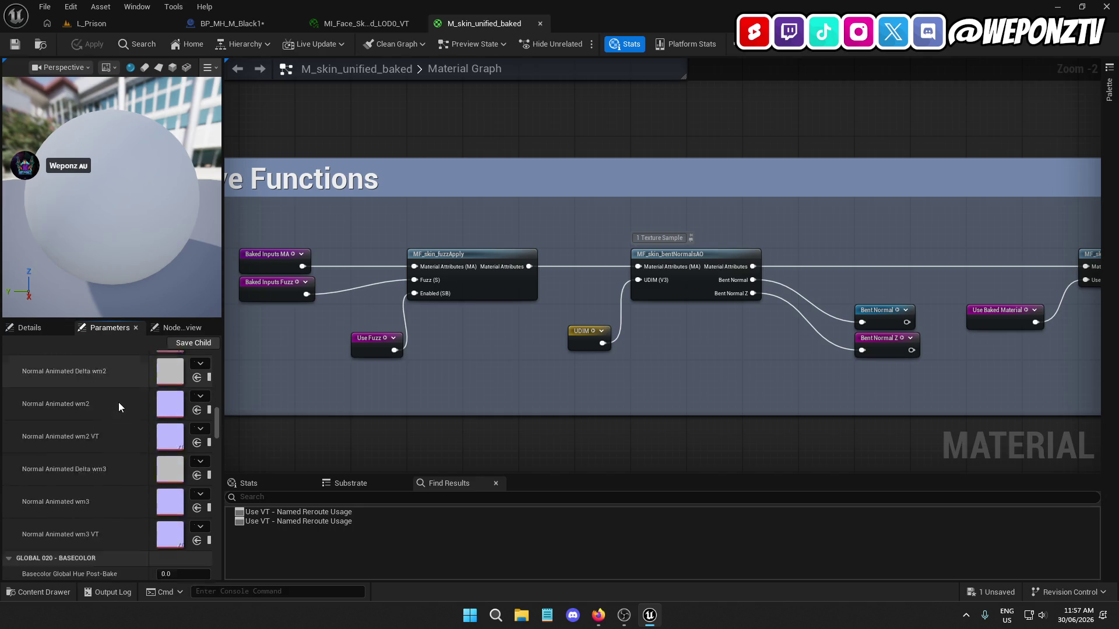
scroll(119, 406, down, 10)
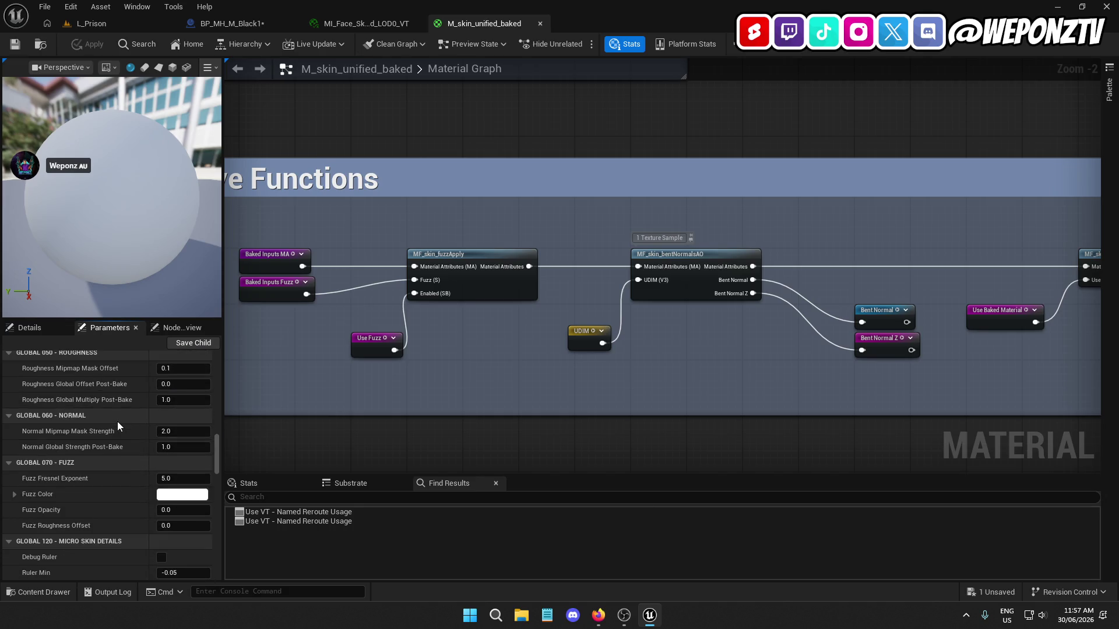
scroll(120, 423, down, 8)
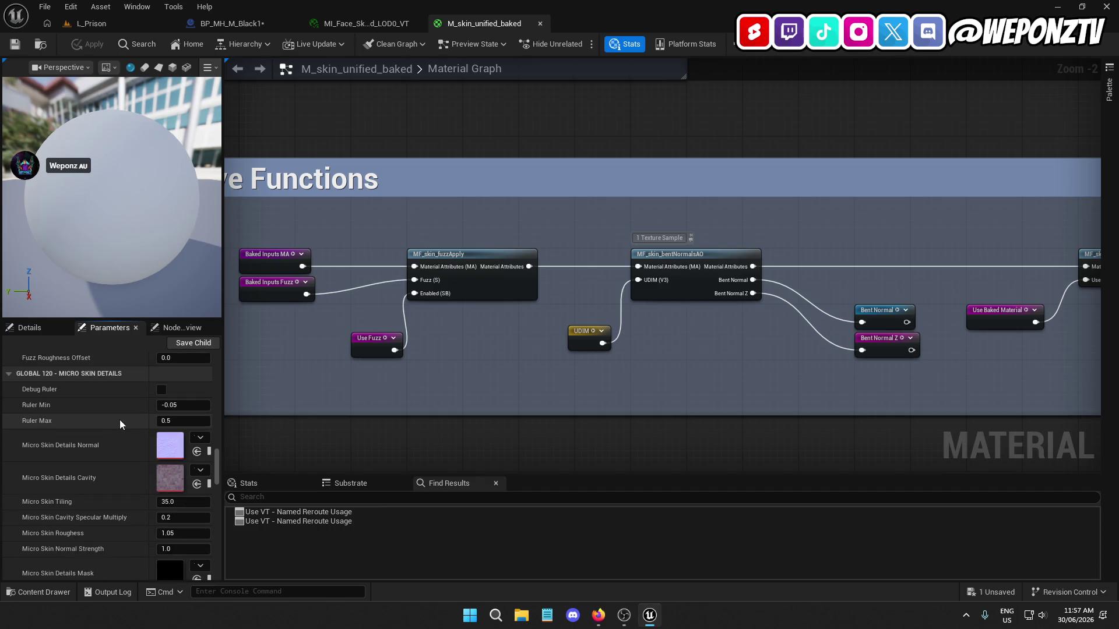
scroll(115, 432, down, 10)
scroll(119, 431, down, 15)
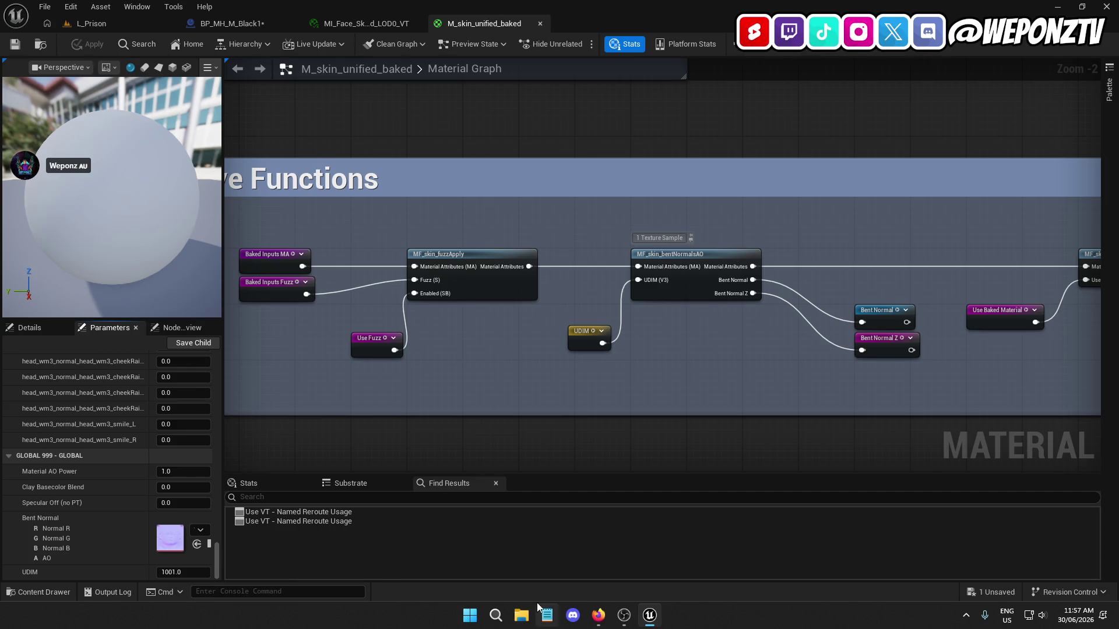
click(598, 615)
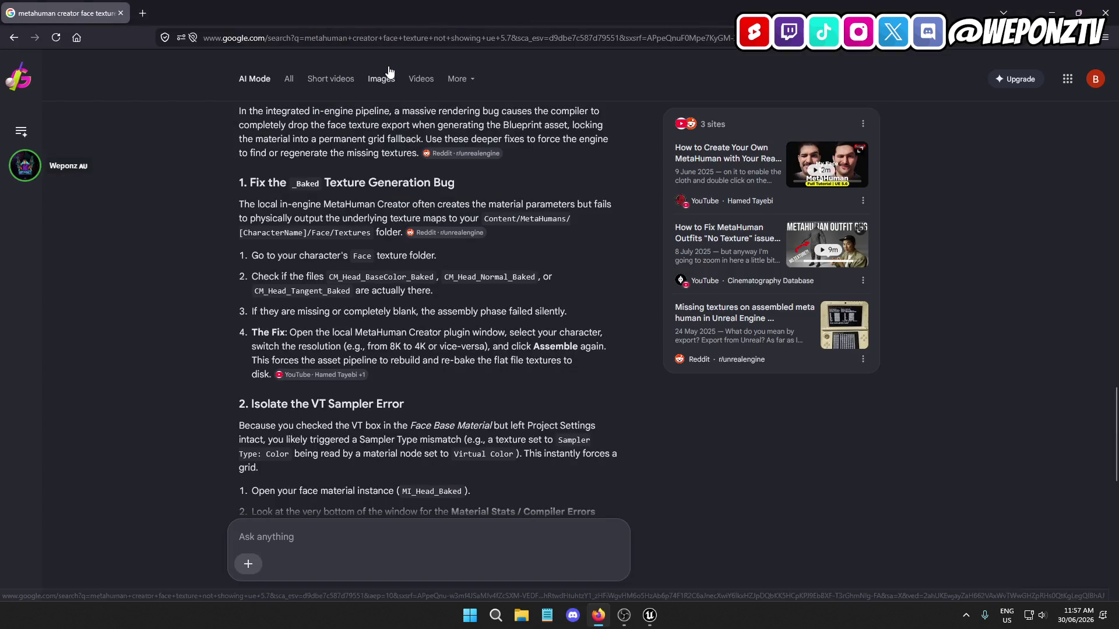
Switch back to the face material editor, then bring up the YouTube results window maximized
key(alt+Tab)
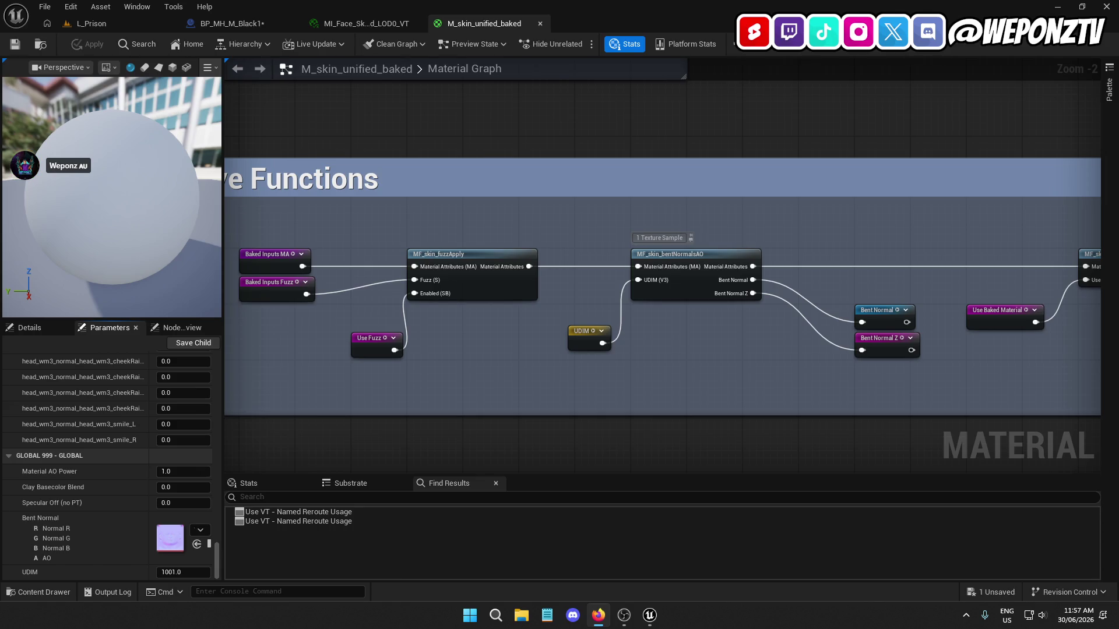
key(alt+Tab)
double_click(680, 30)
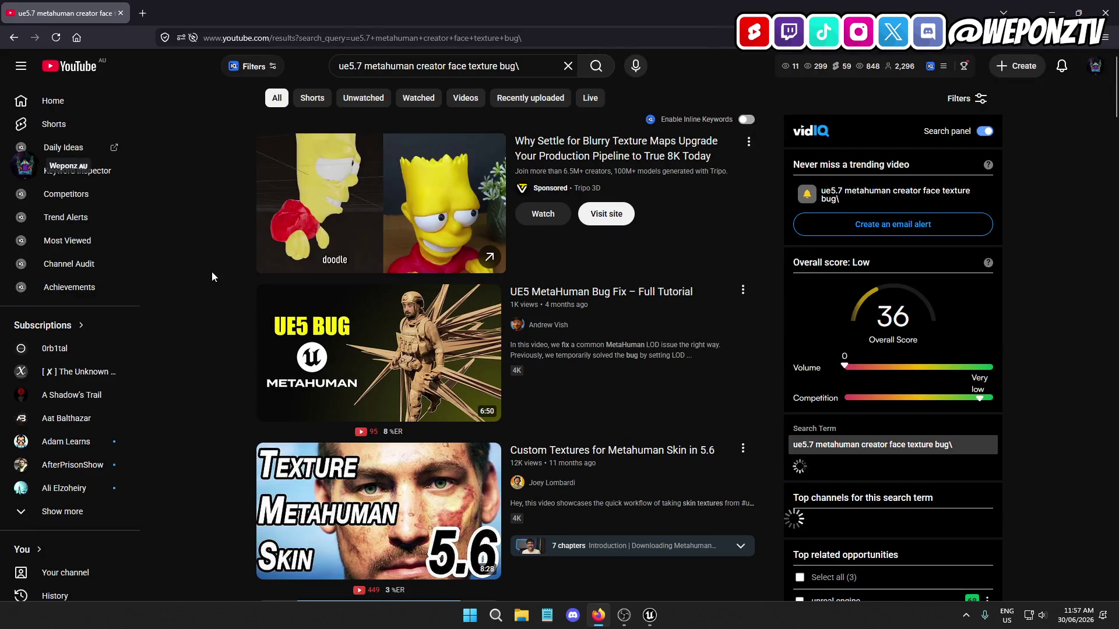
Open the 'Unreal Engine 5.7 - Metahuman Creator Plugin' video in a new tab
scroll(215, 260, down, 2)
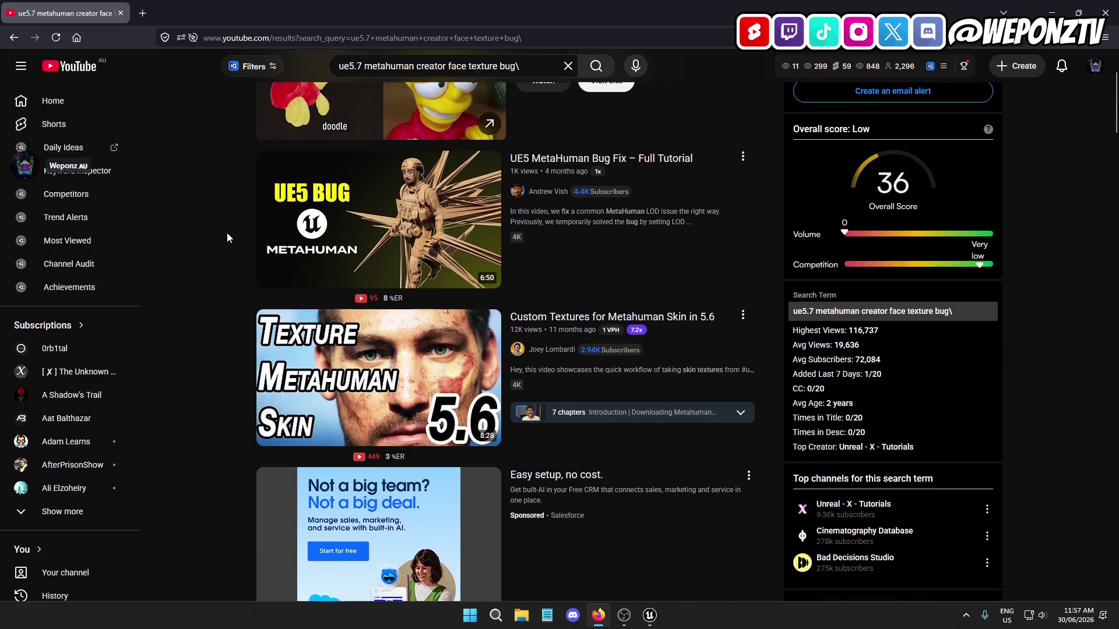
scroll(227, 221, down, 6)
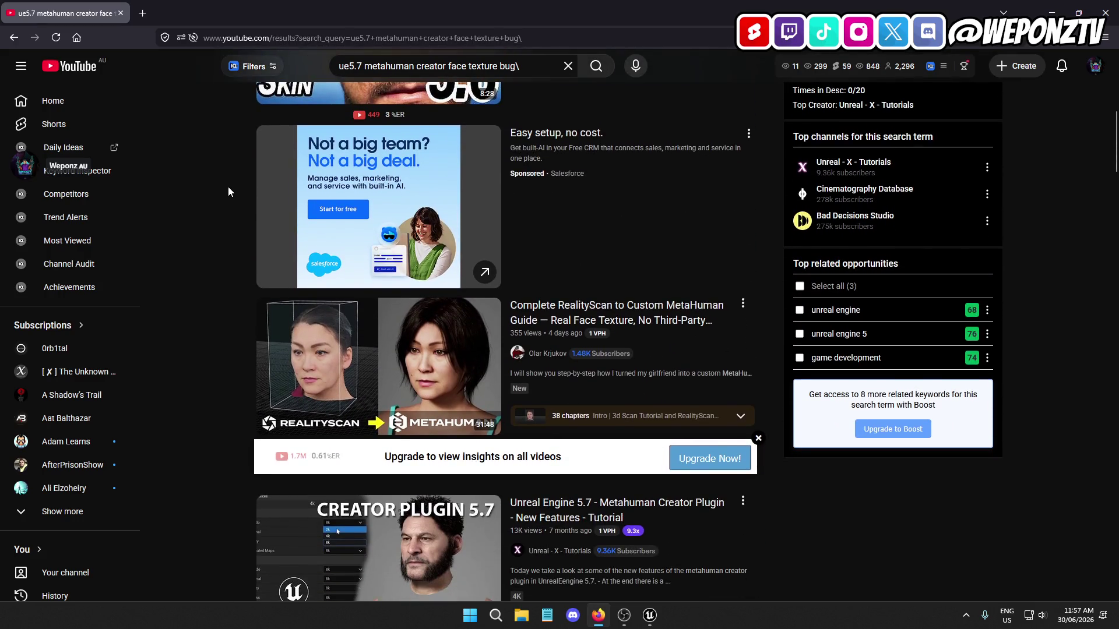
scroll(224, 226, down, 4)
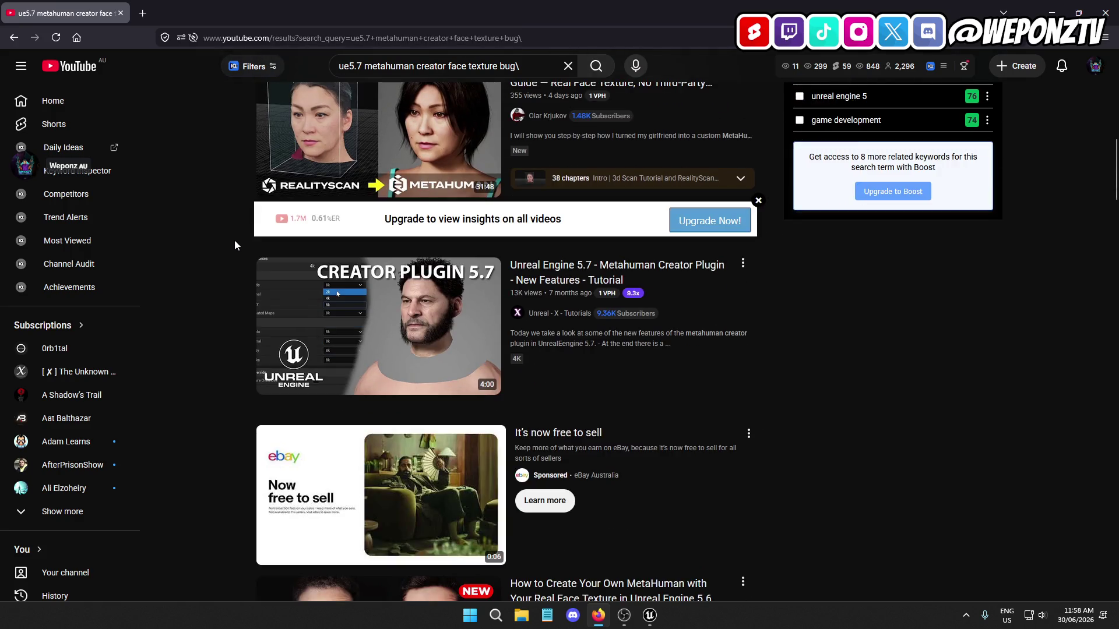
right_click(374, 327)
click(384, 10)
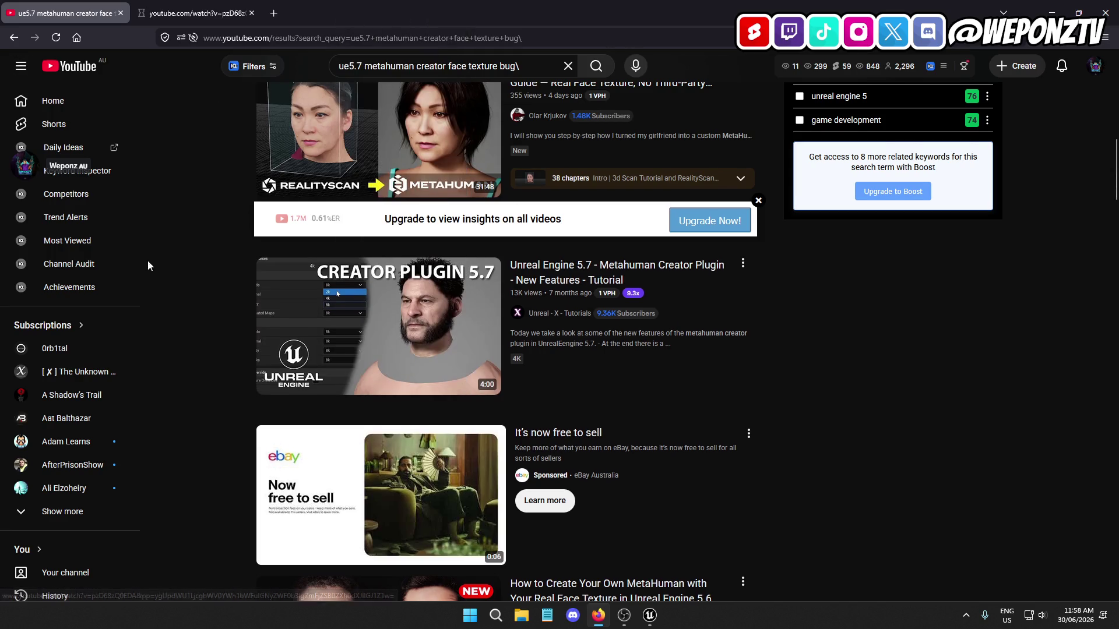
Open the MetaHuman Outfits 'No Texture' fix video in a new tab and scan the remaining results
scroll(202, 281, down, 10)
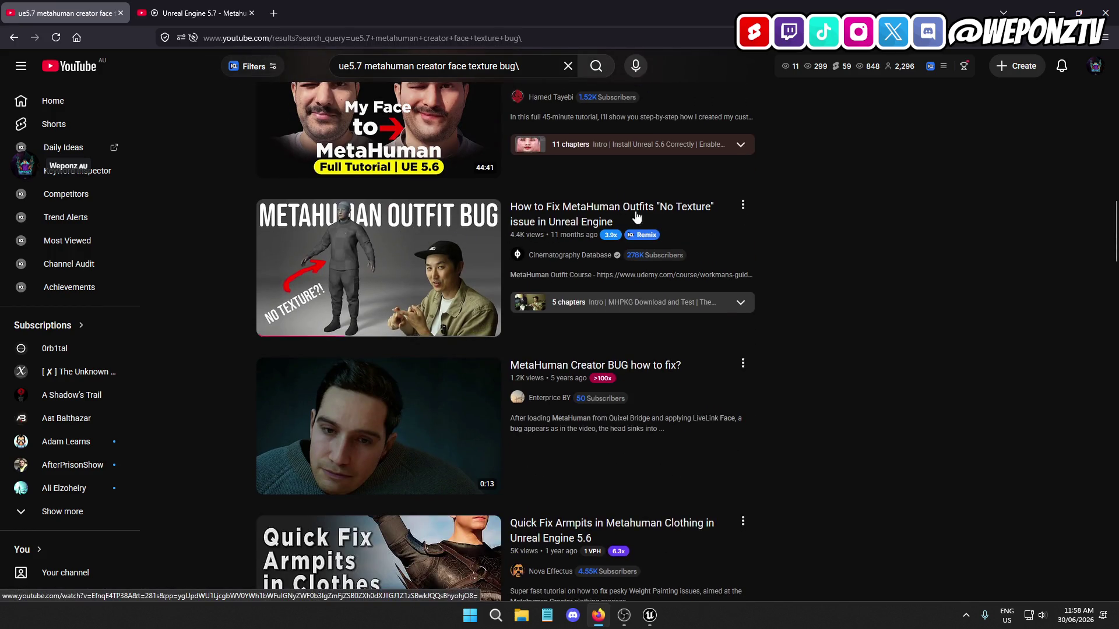
right_click(564, 213)
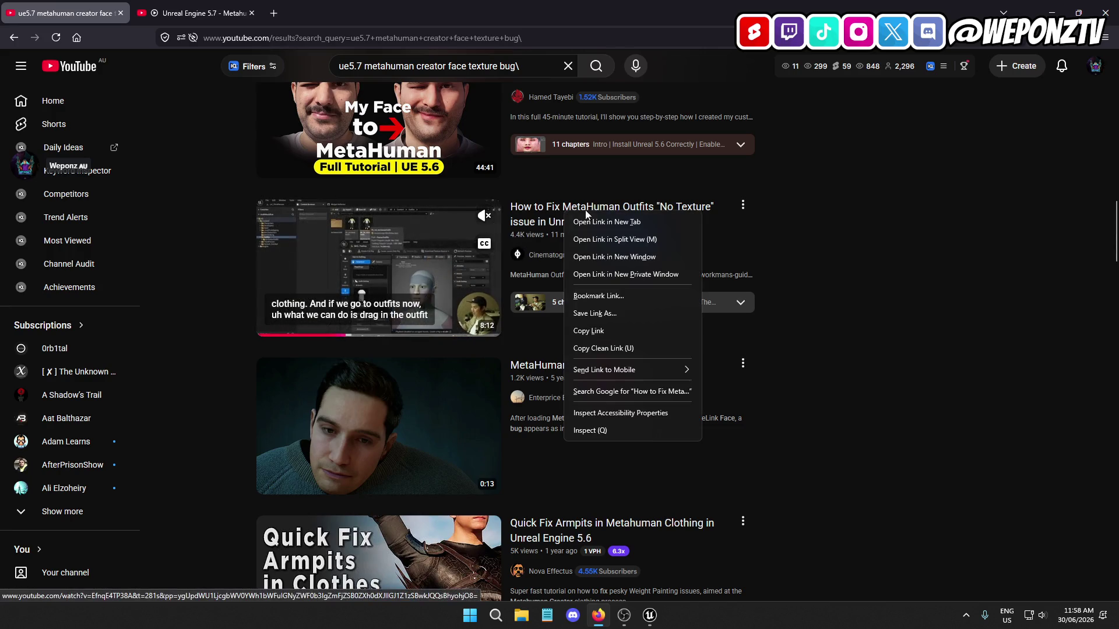
click(617, 226)
scroll(205, 279, down, 4)
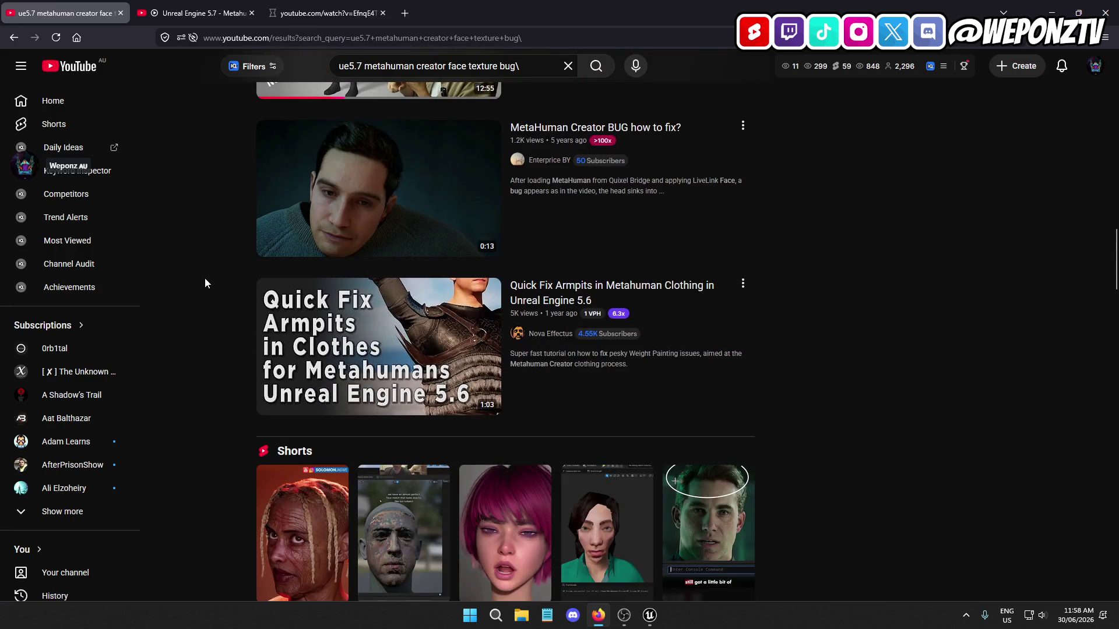
scroll(216, 276, down, 10)
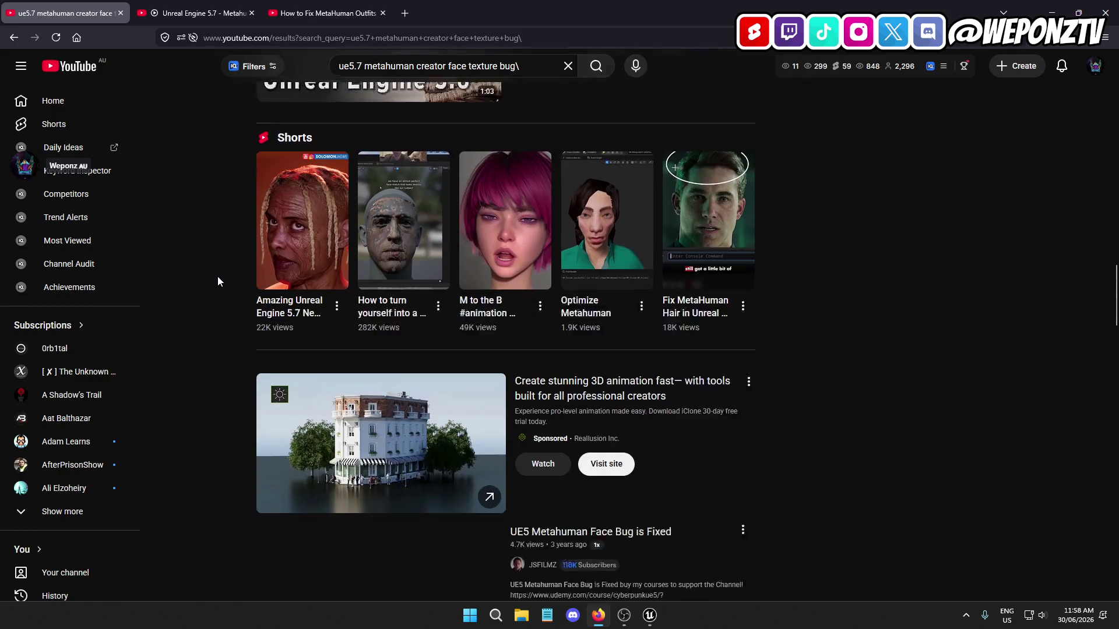
scroll(229, 274, down, 1)
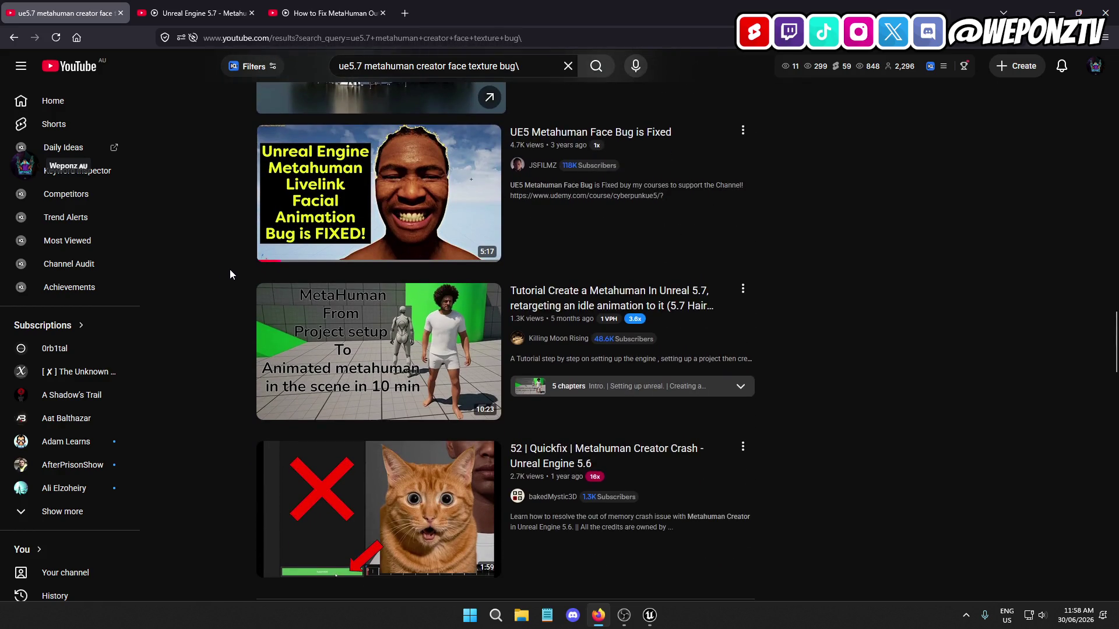
scroll(230, 269, down, 11)
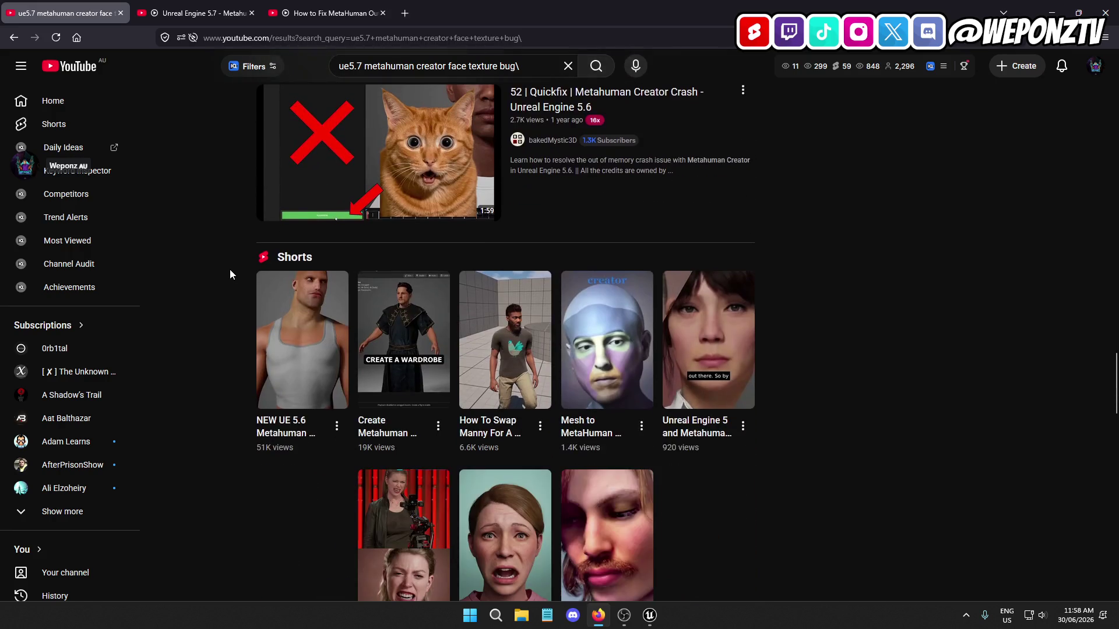
scroll(229, 269, down, 2)
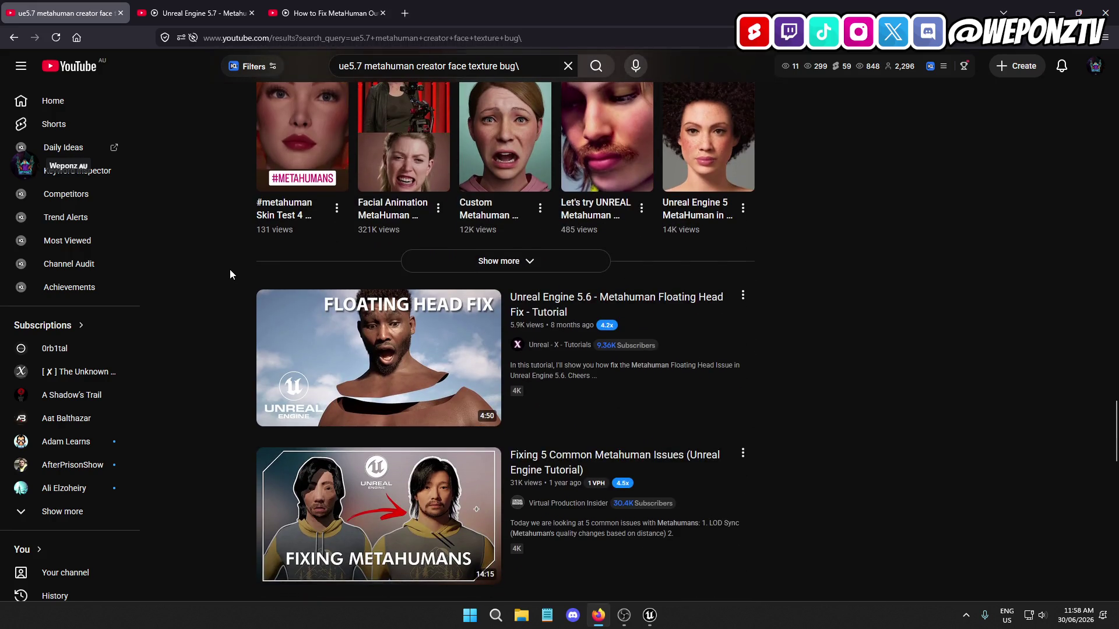
scroll(230, 270, down, 6)
scroll(230, 270, down, 6)
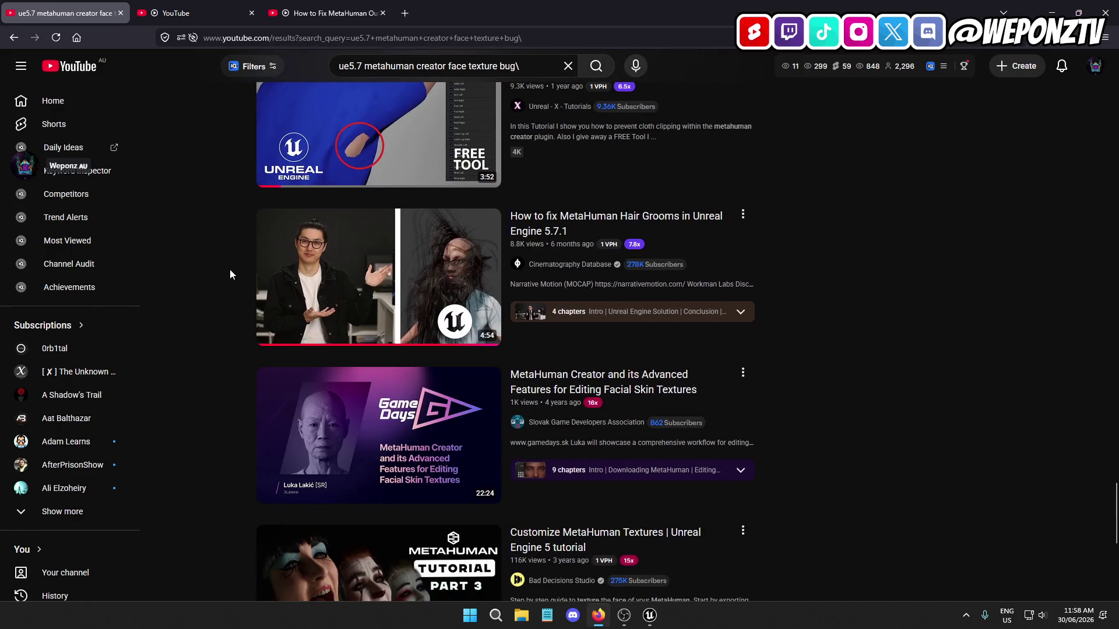
click(185, 7)
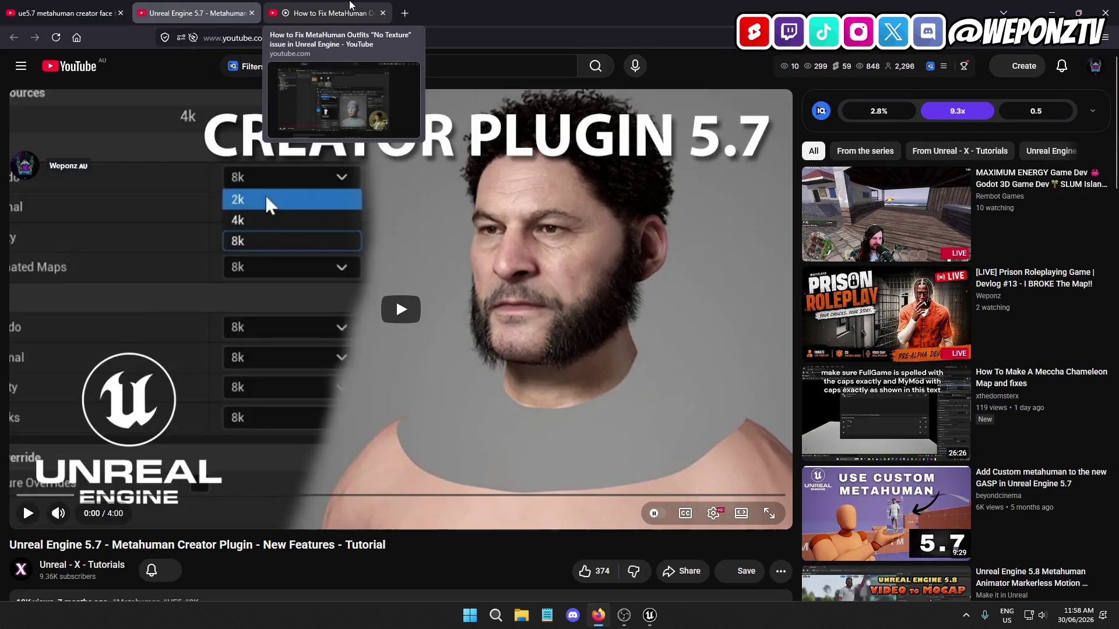
Play the Creator Plugin tutorial, skim its comments for fixes, and return to the player
click(396, 315)
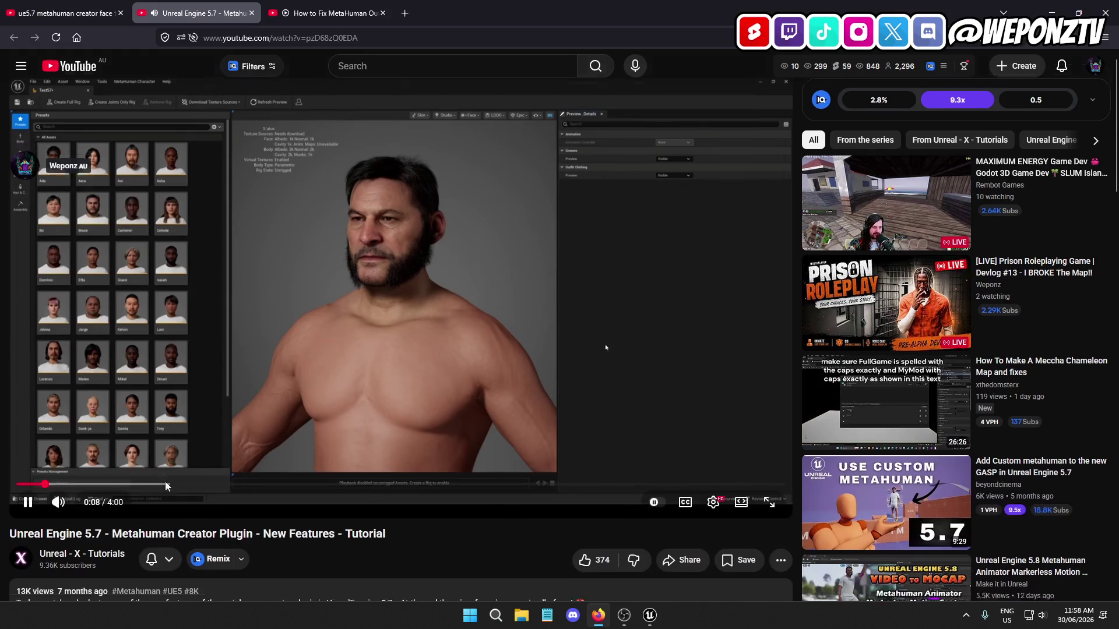
scroll(267, 448, down, 10)
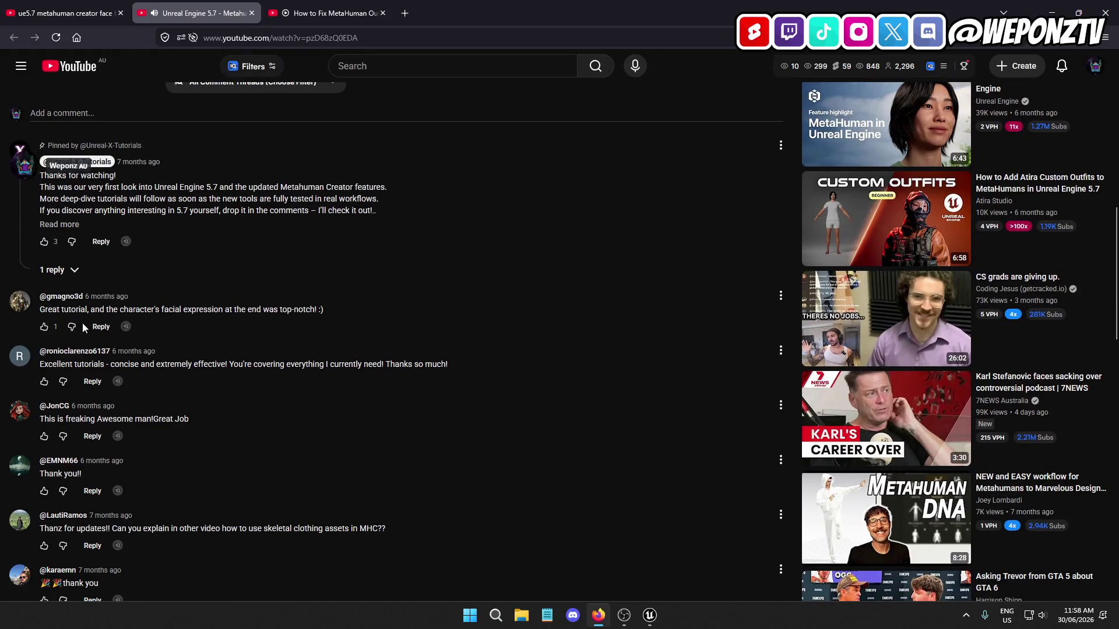
scroll(82, 323, down, 4)
scroll(162, 263, down, 2)
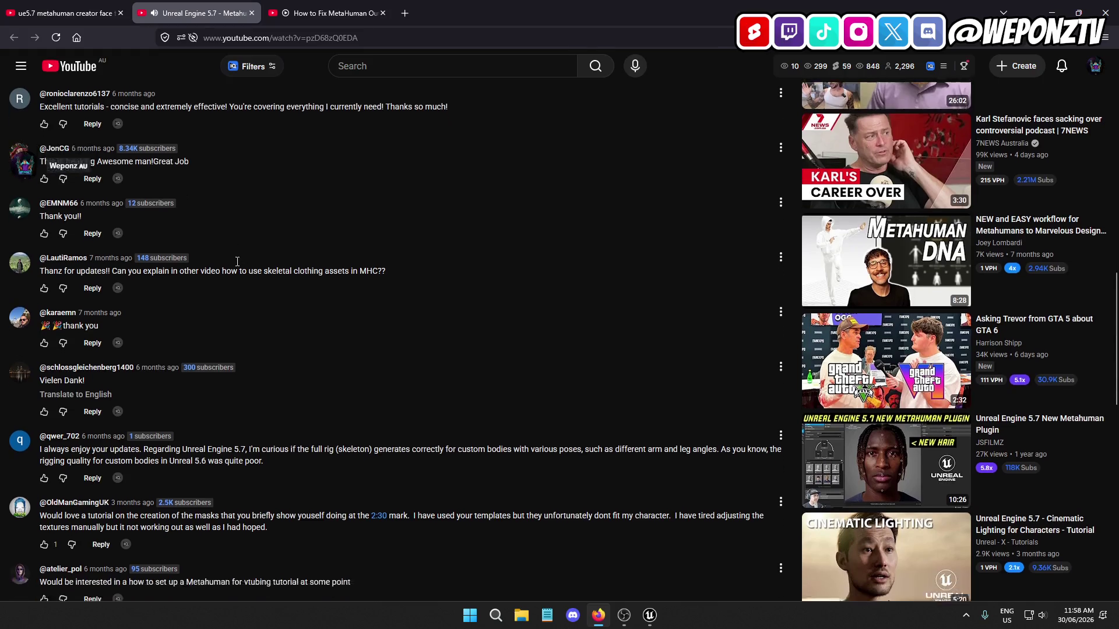
scroll(192, 329, down, 4)
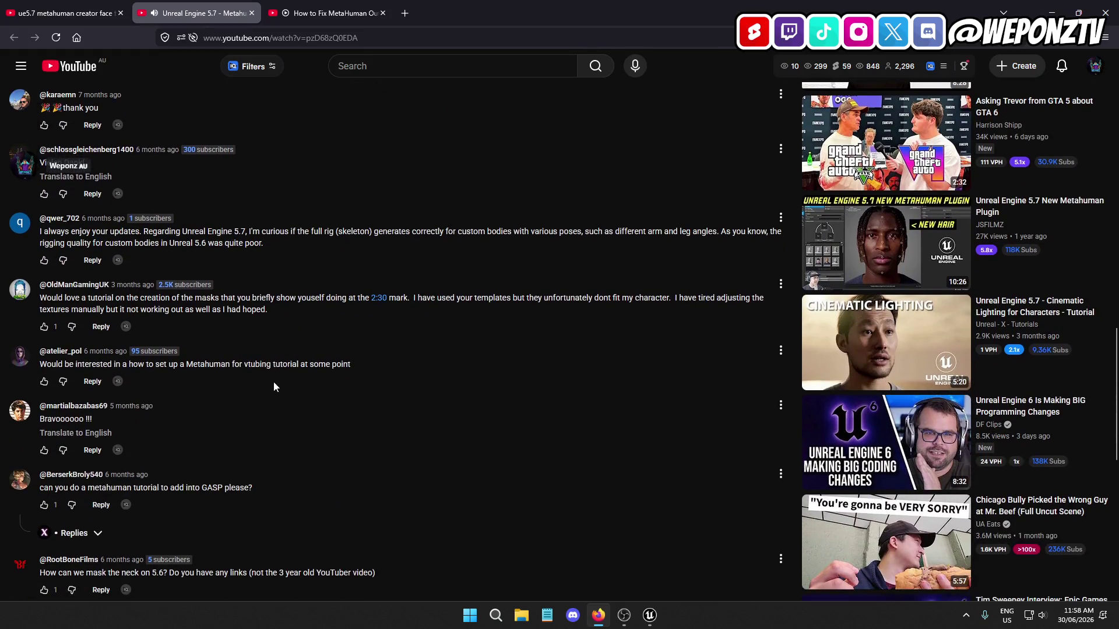
scroll(291, 332, down, 3)
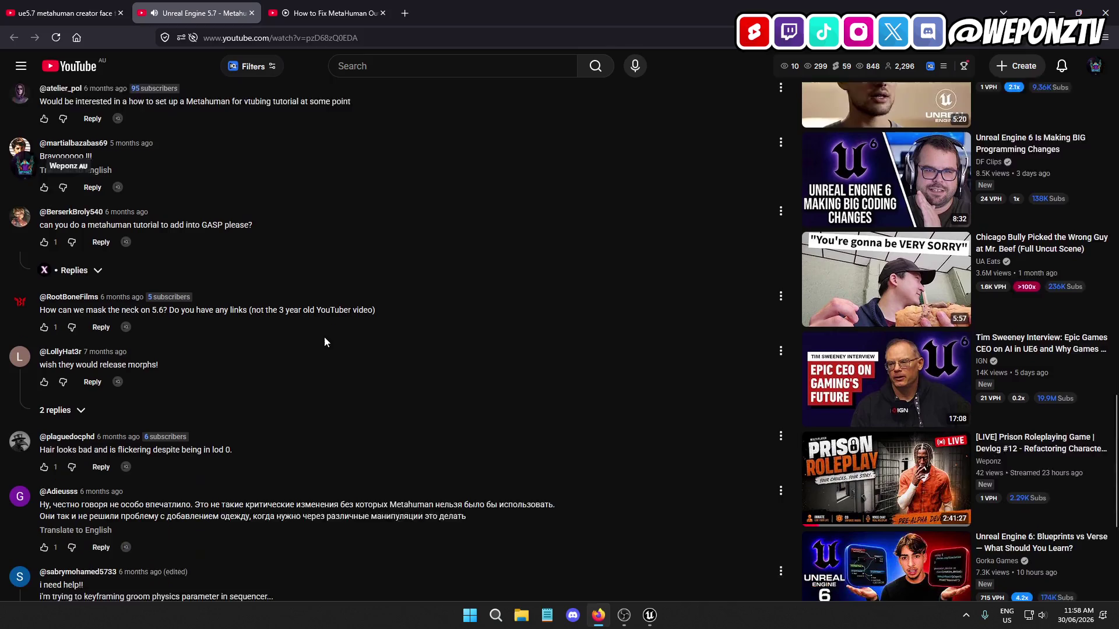
scroll(337, 349, down, 2)
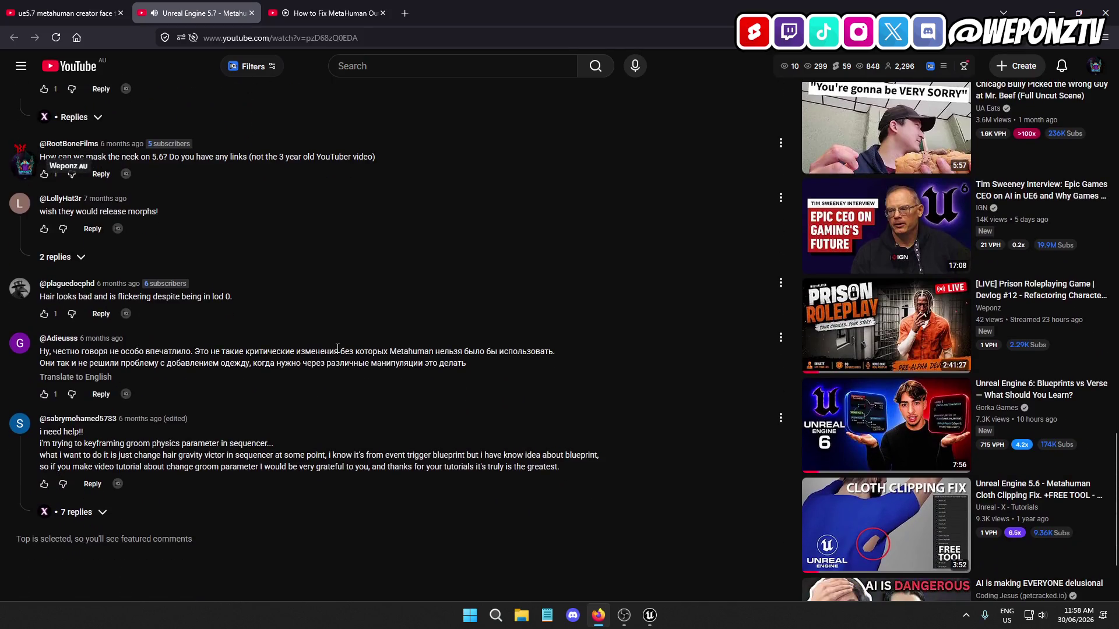
key(Home)
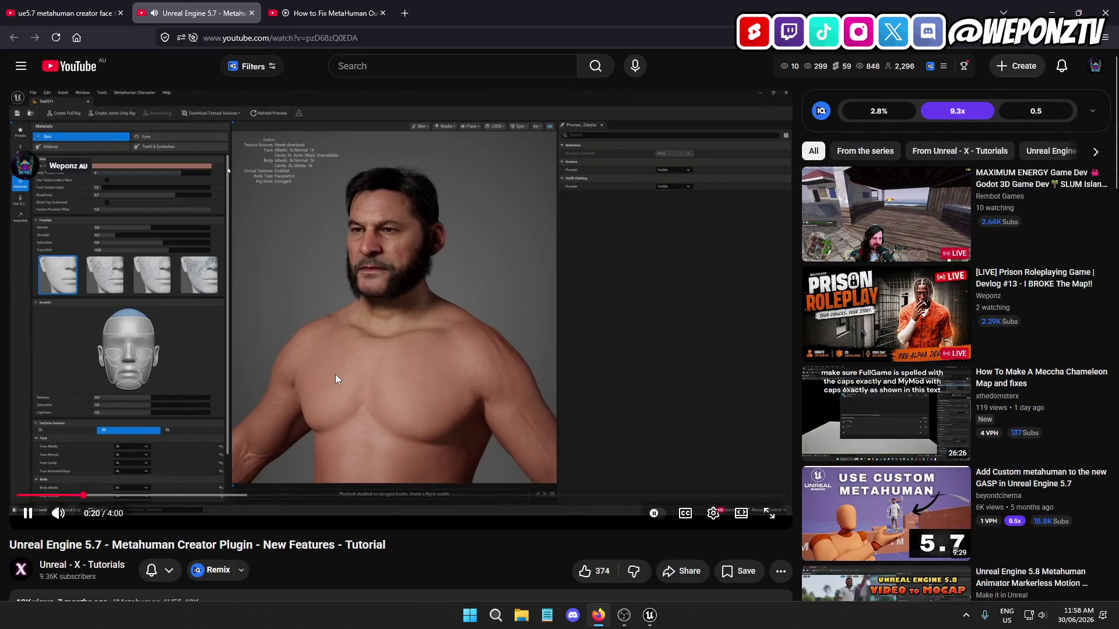
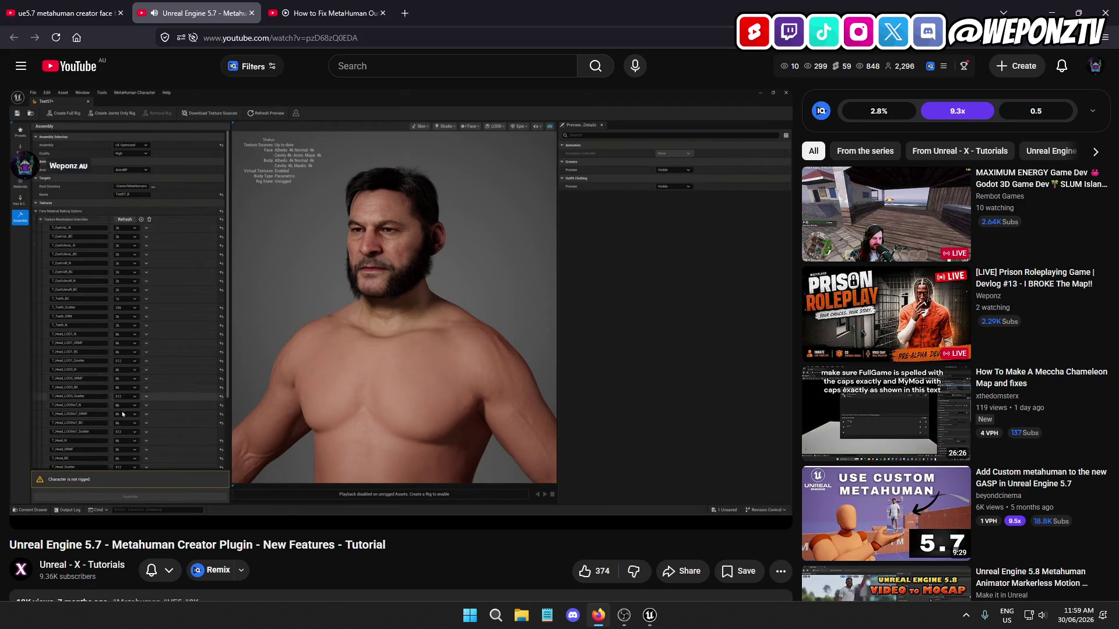
Close the Metahuman Creator Plugin video, finish the Outfits 'No Texture' video, then close it too
mouse_move(346, 371)
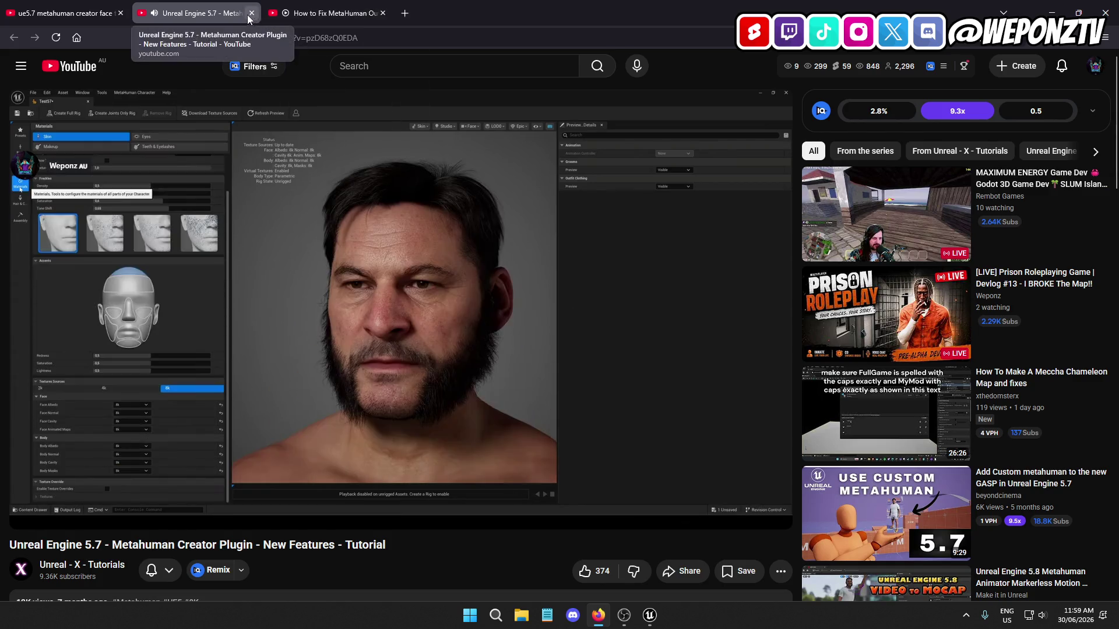
click(251, 14)
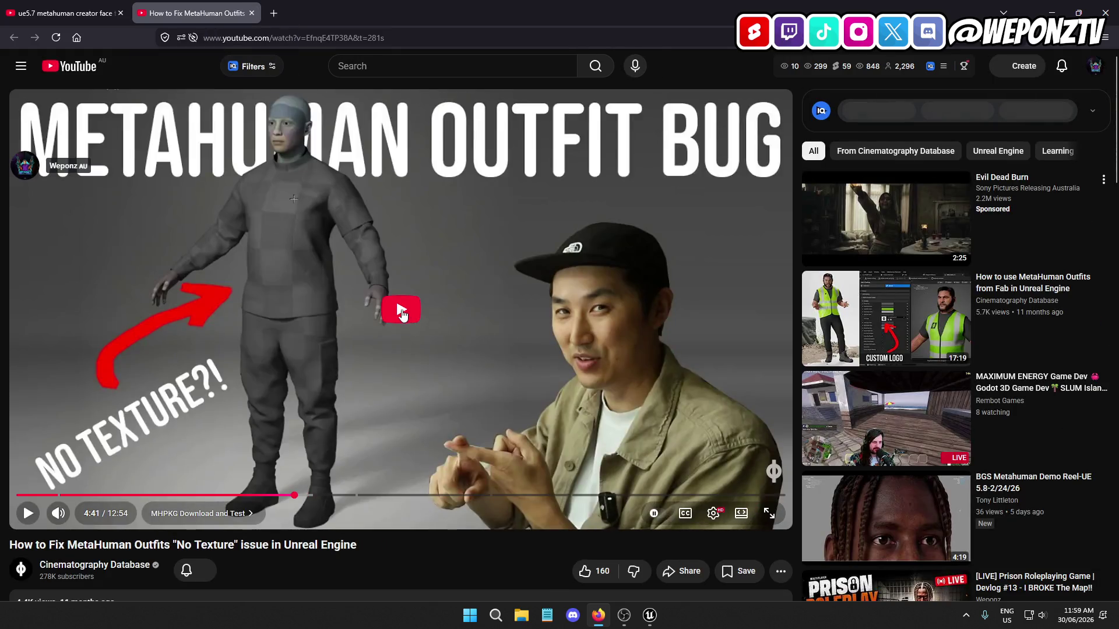
click(401, 312)
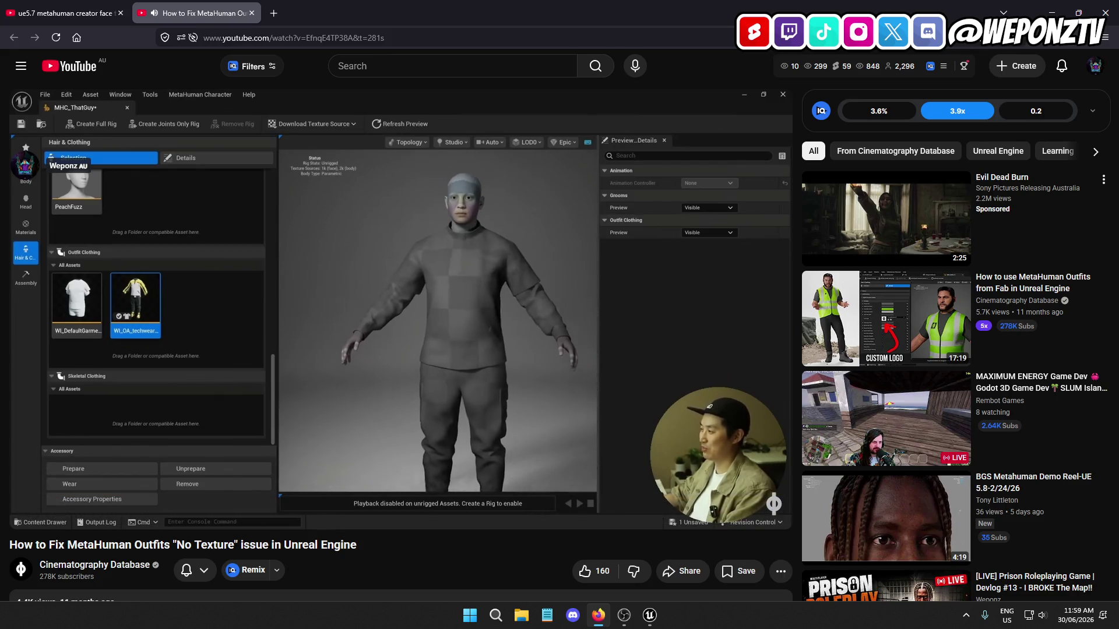
click(252, 12)
scroll(233, 318, down, 5)
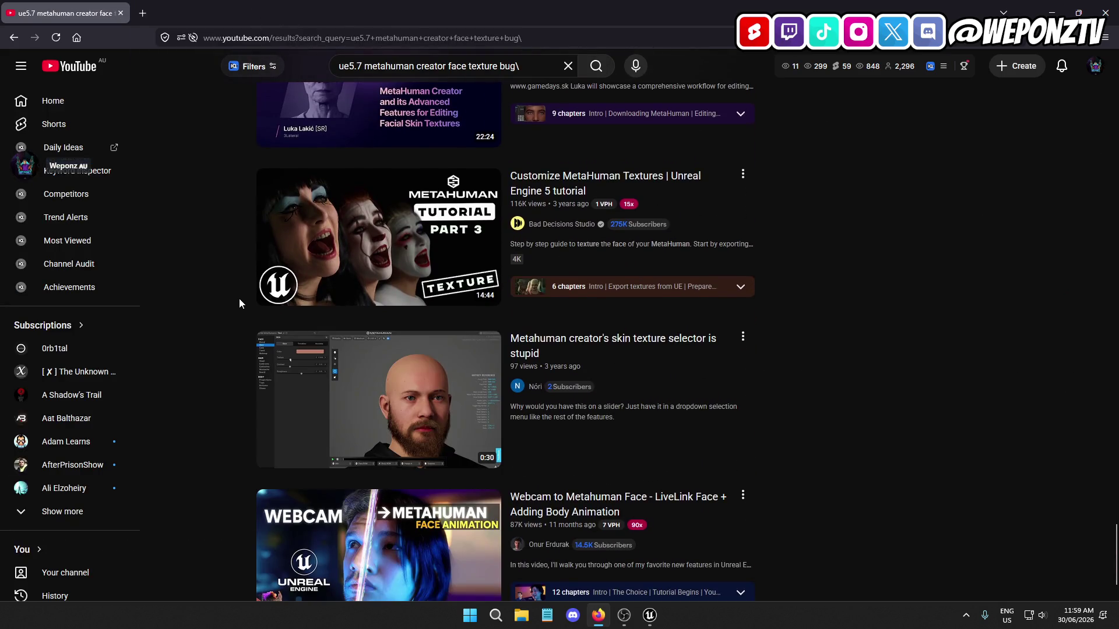
scroll(239, 299, down, 2)
scroll(256, 310, up, 1)
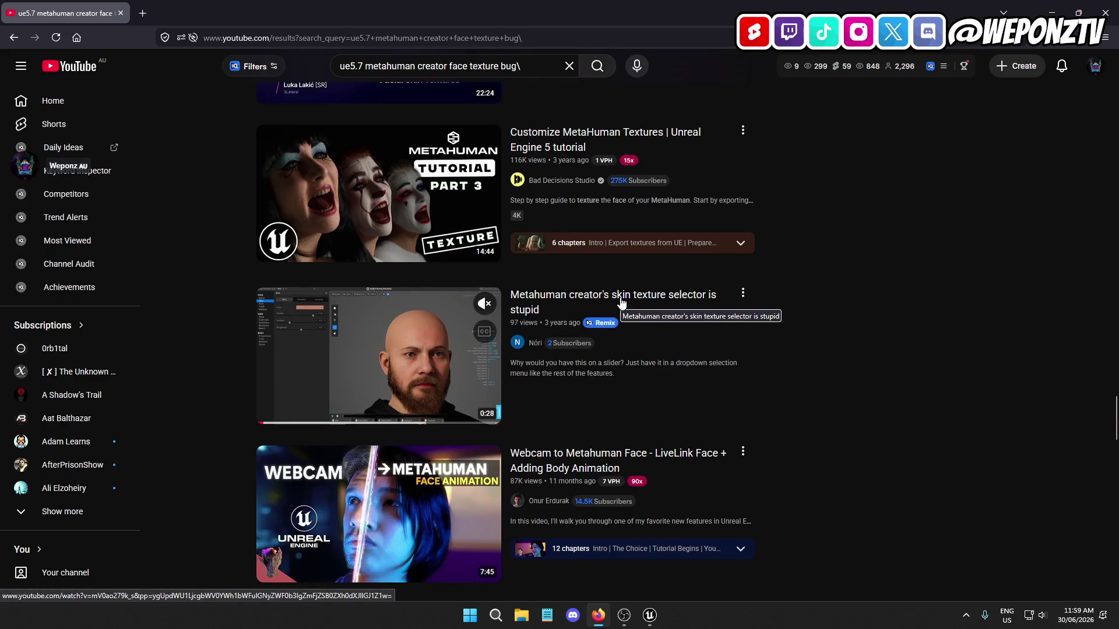
scroll(212, 267, down, 9)
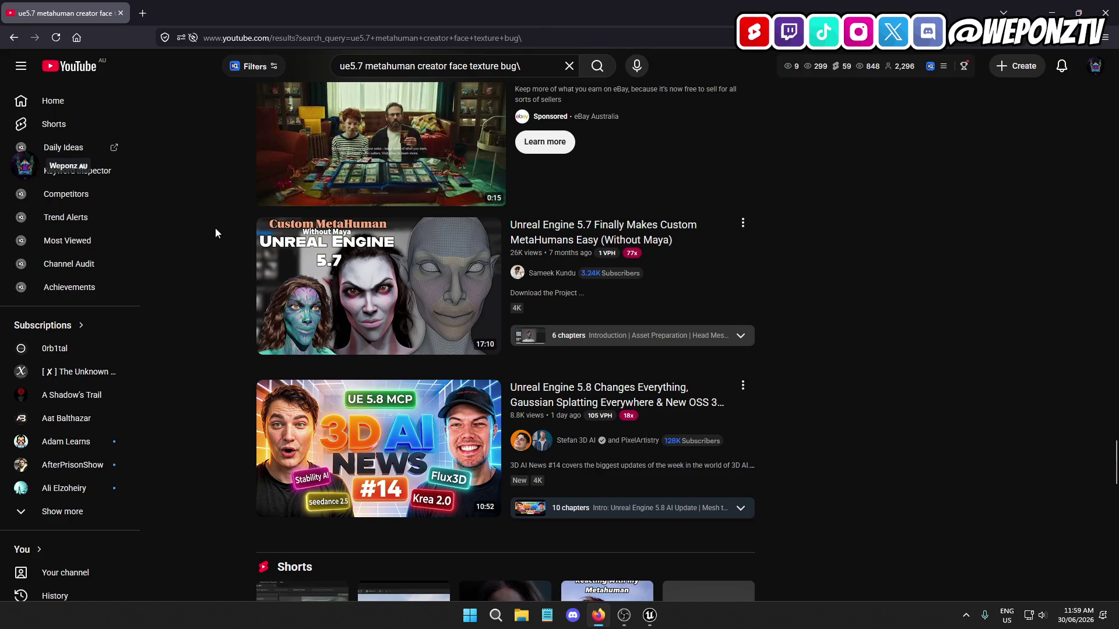
scroll(249, 231, down, 5)
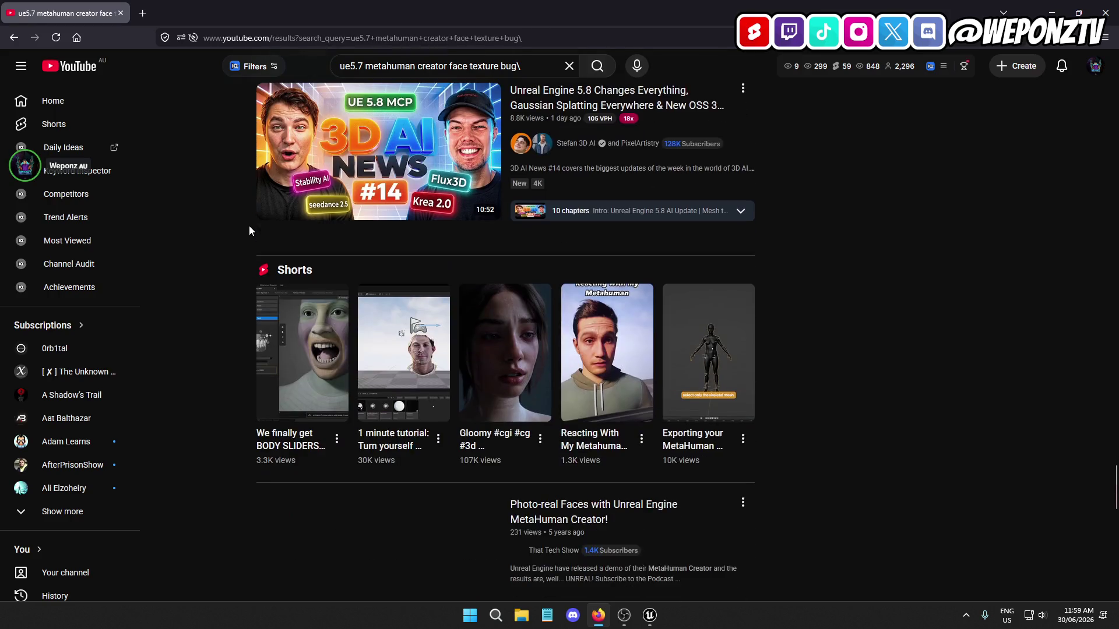
scroll(249, 227, down, 3)
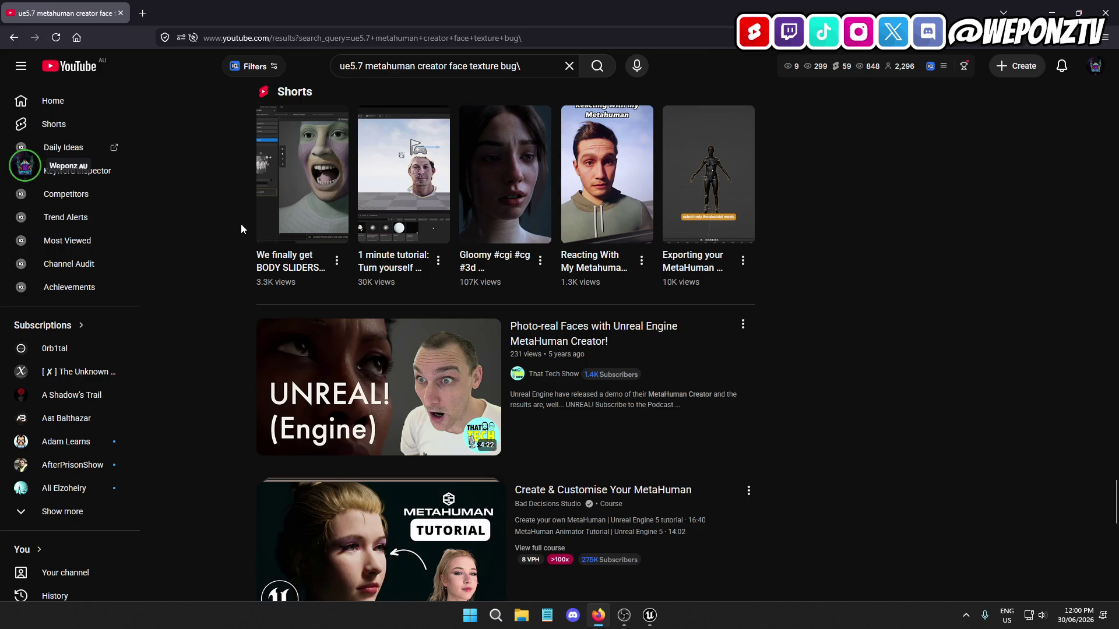
scroll(240, 224, down, 2)
scroll(235, 246, down, 8)
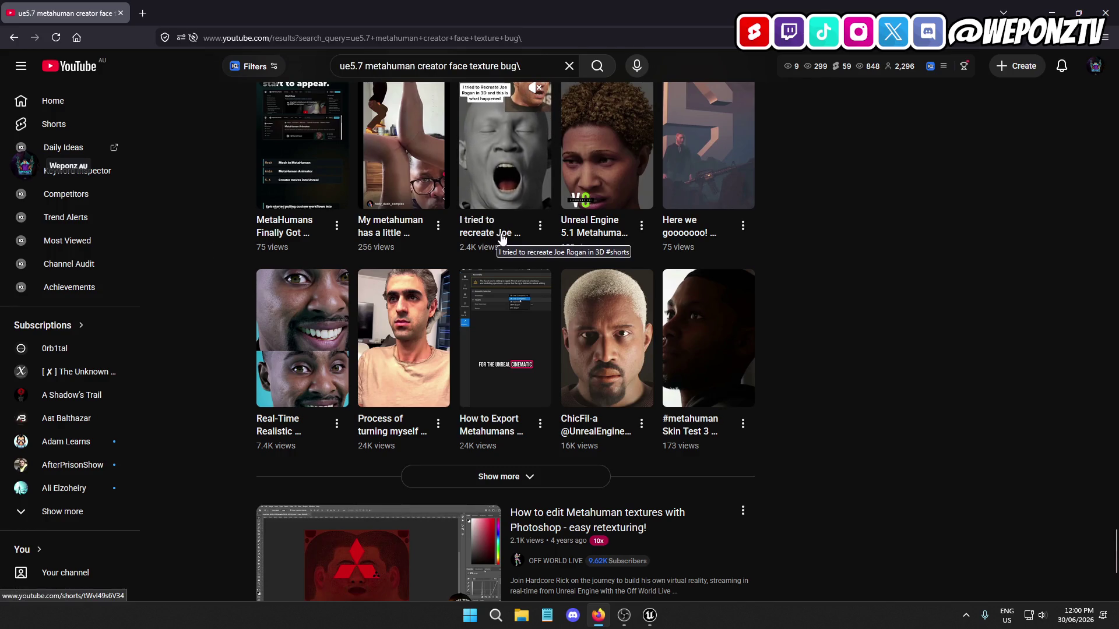
scroll(197, 339, up, 1)
scroll(213, 334, down, 5)
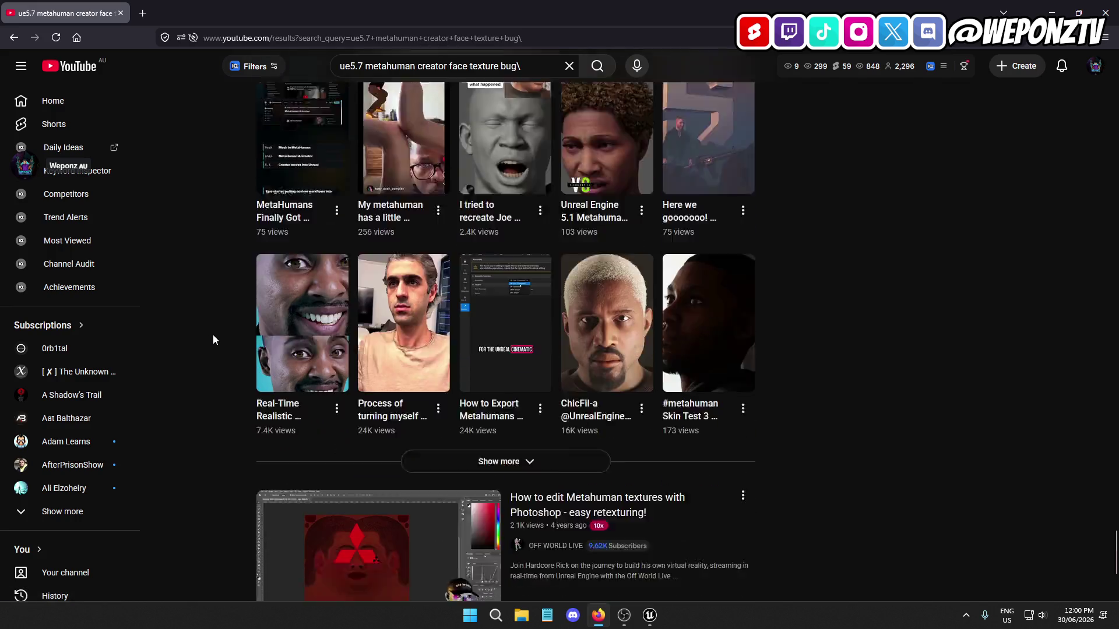
scroll(220, 305, down, 4)
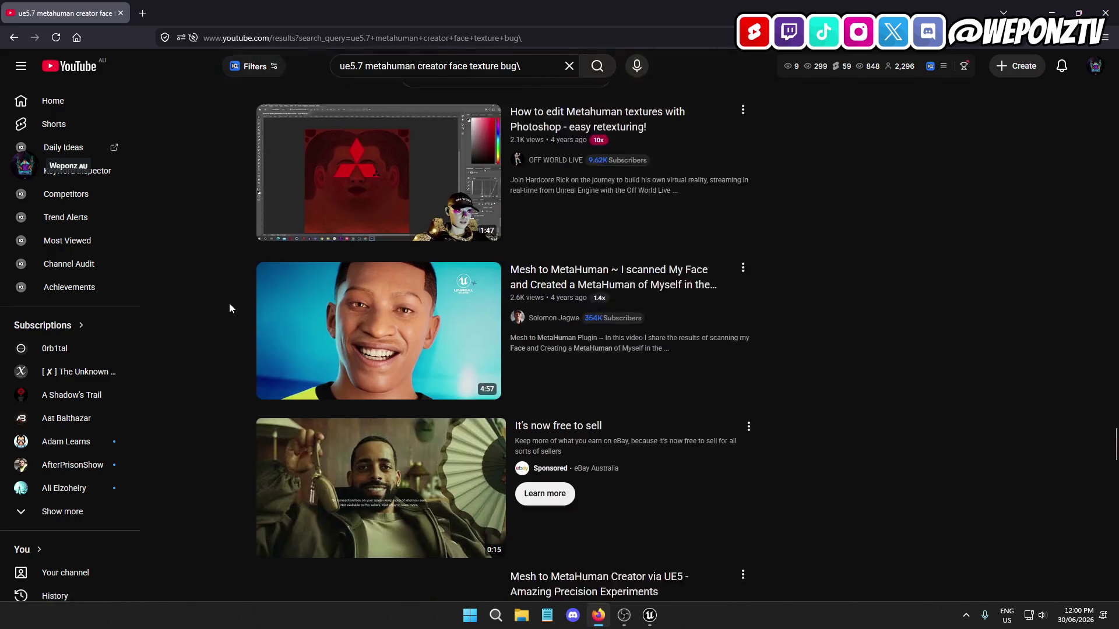
scroll(232, 303, down, 6)
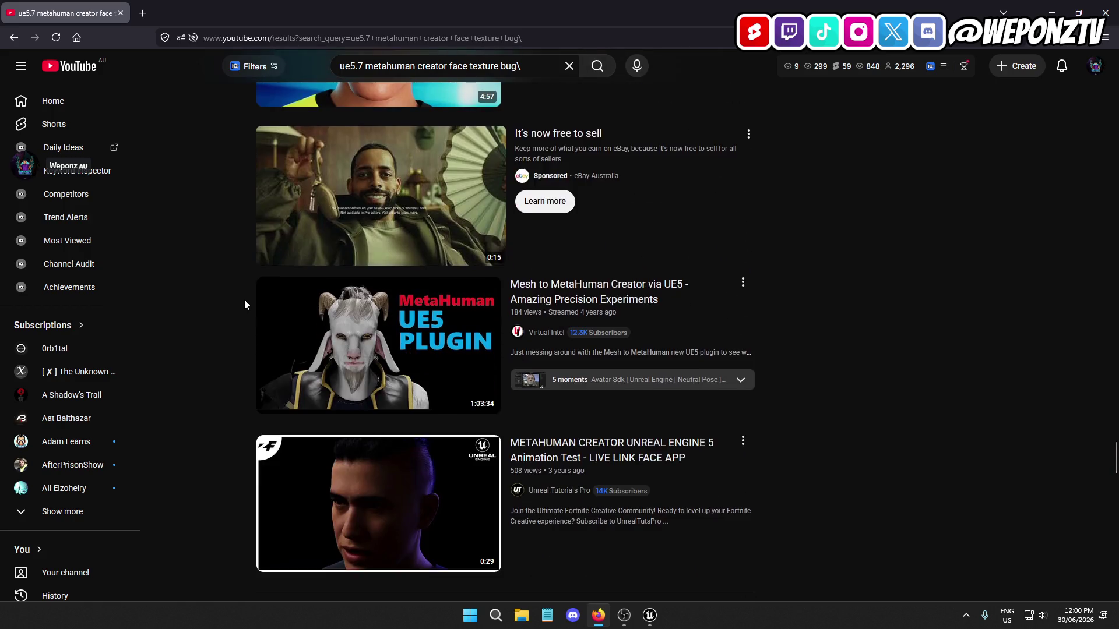
scroll(239, 304, up, 5)
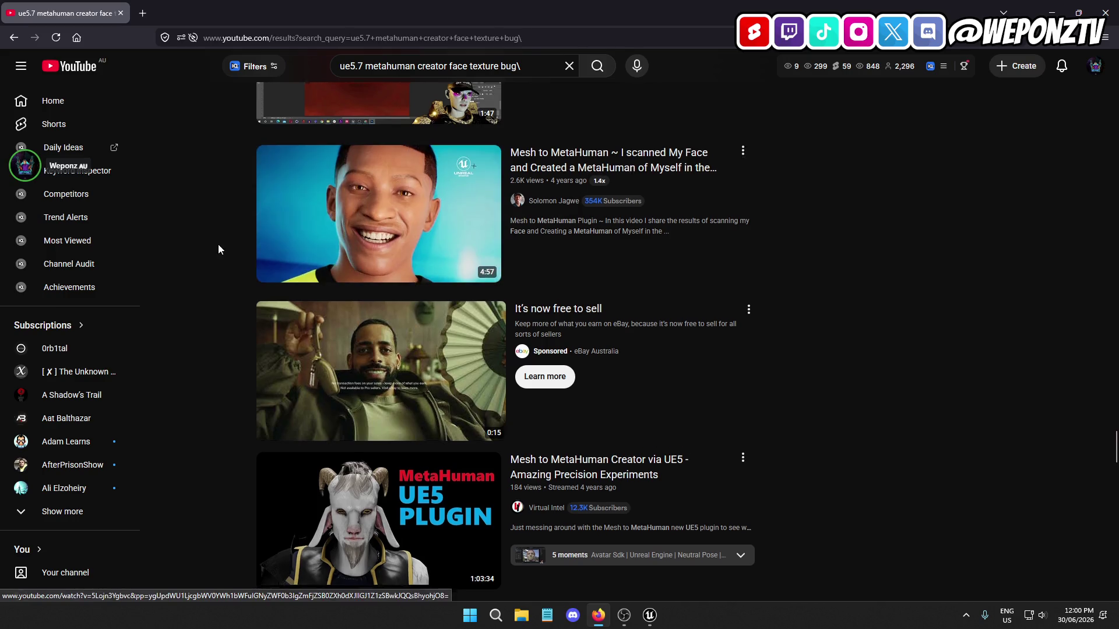
scroll(210, 233, down, 9)
scroll(186, 217, down, 4)
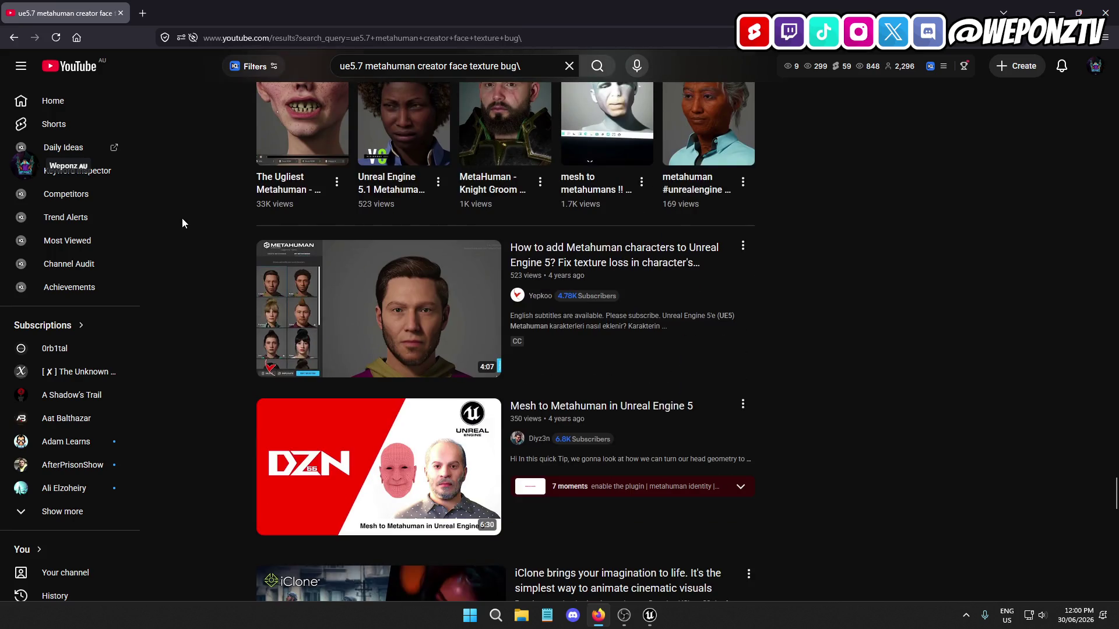
scroll(187, 221, down, 4)
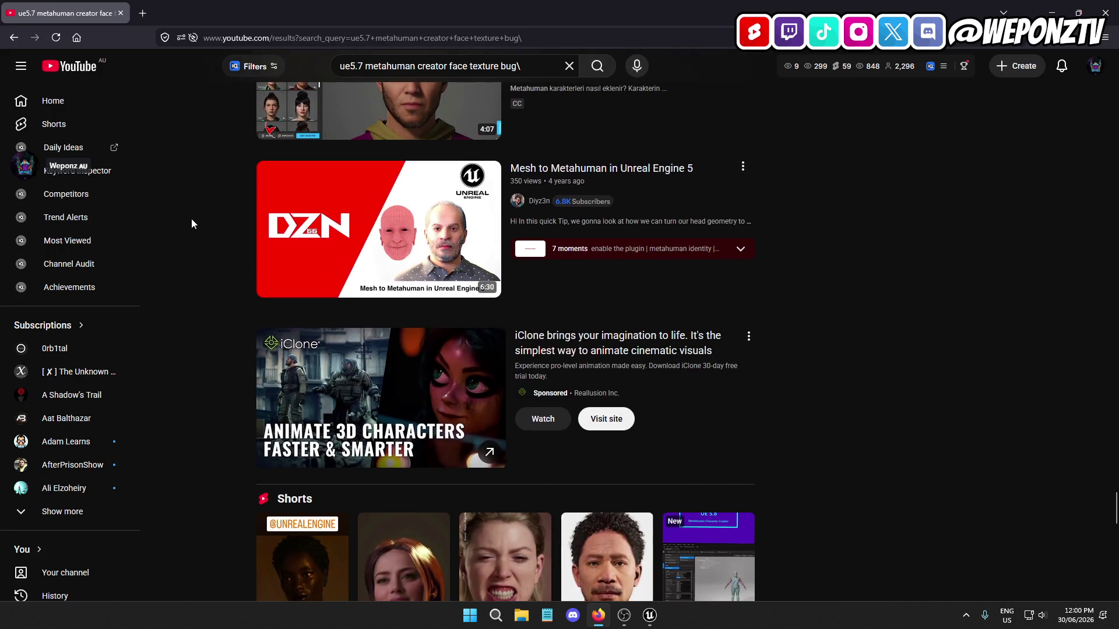
scroll(192, 228, down, 9)
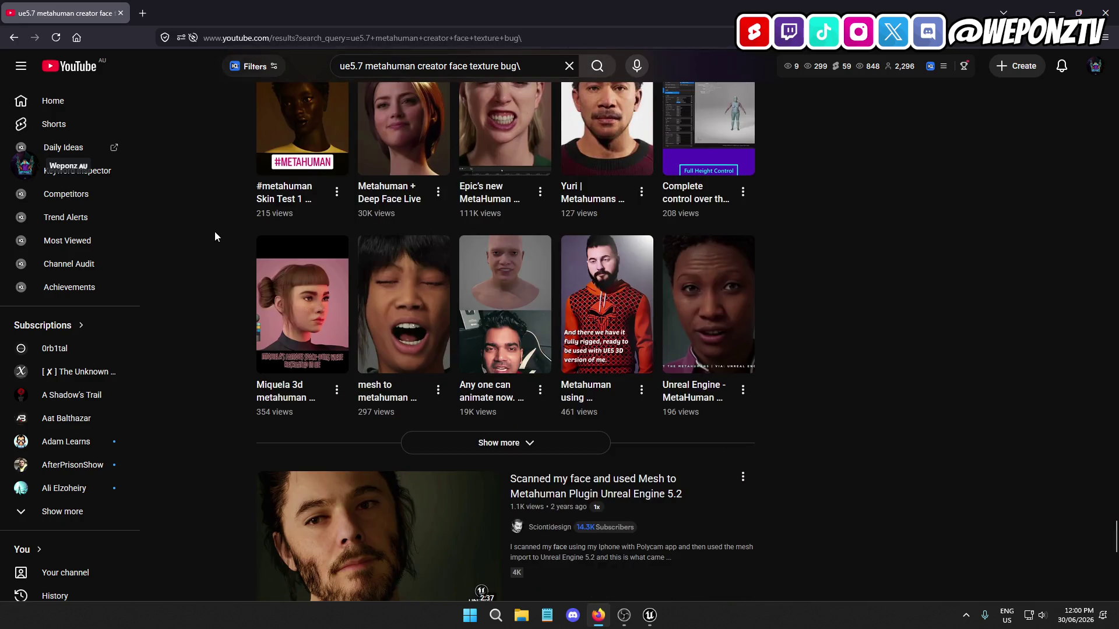
scroll(213, 238, down, 7)
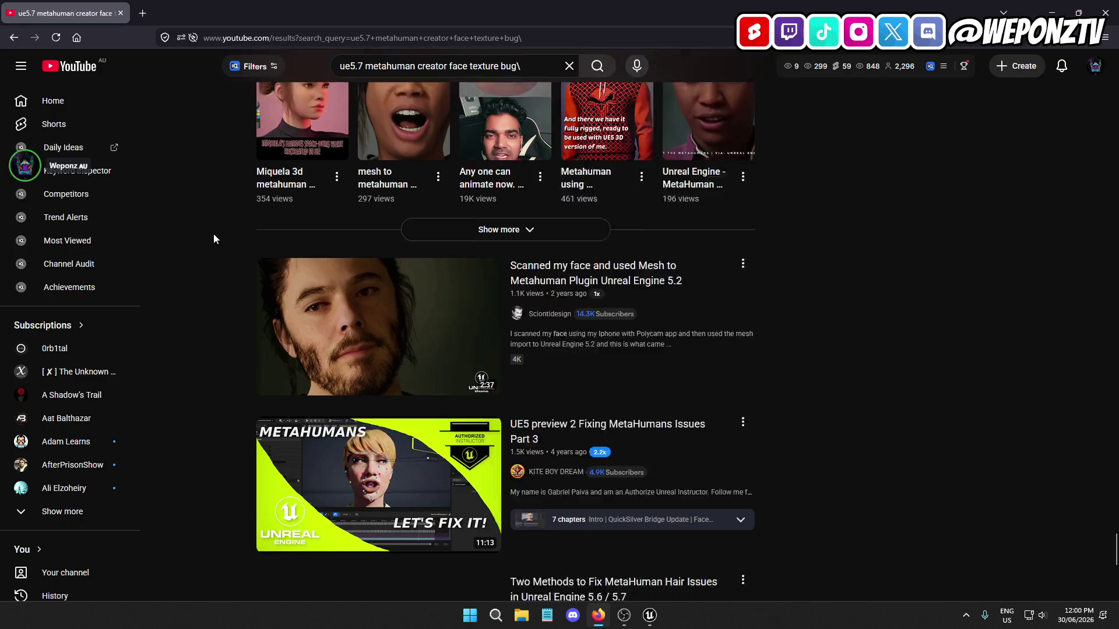
scroll(217, 243, down, 2)
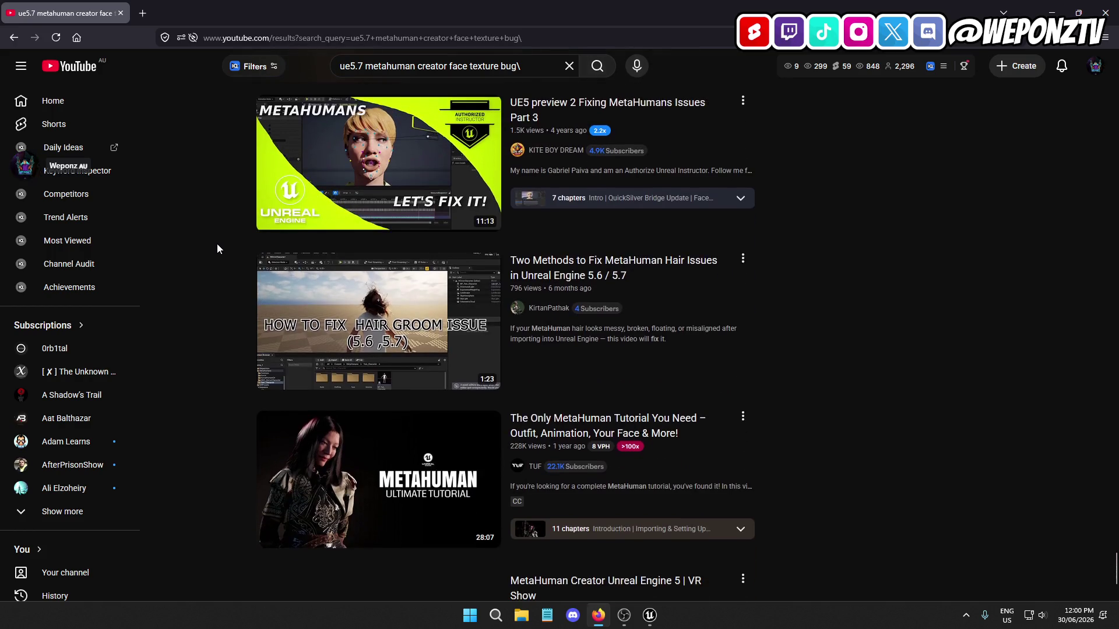
scroll(217, 244, down, 3)
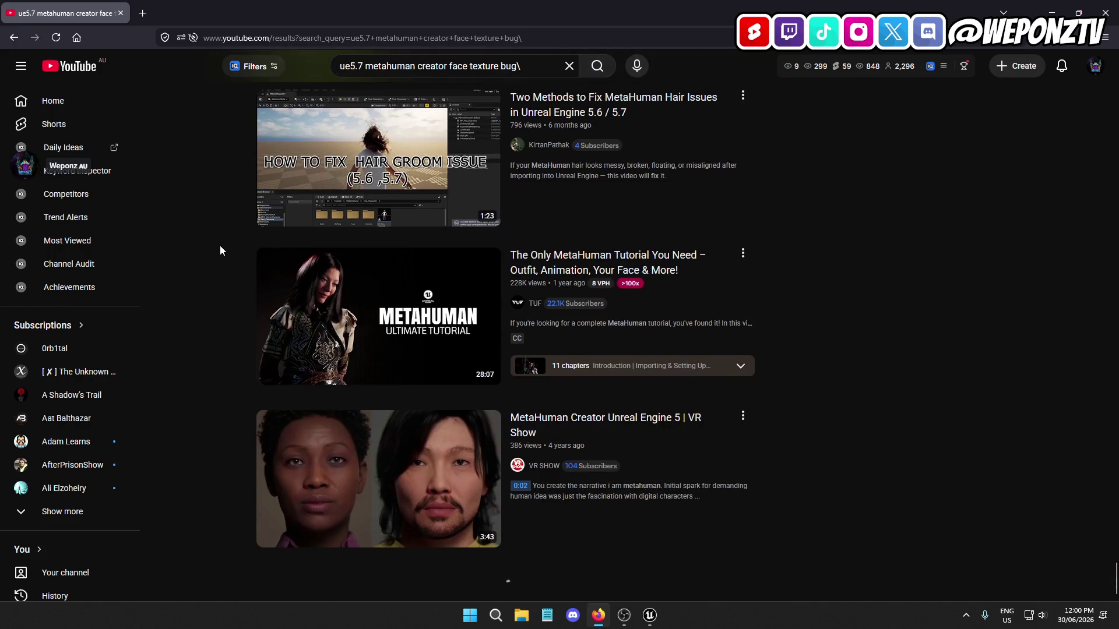
scroll(219, 250, down, 9)
scroll(227, 251, down, 3)
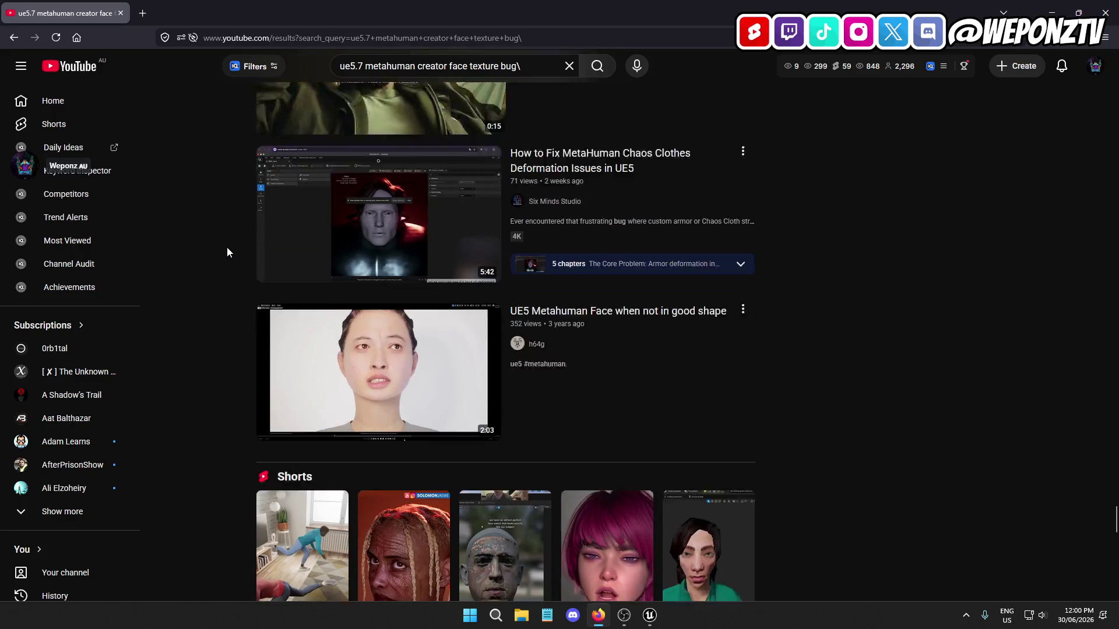
scroll(229, 256, down, 6)
scroll(233, 268, down, 4)
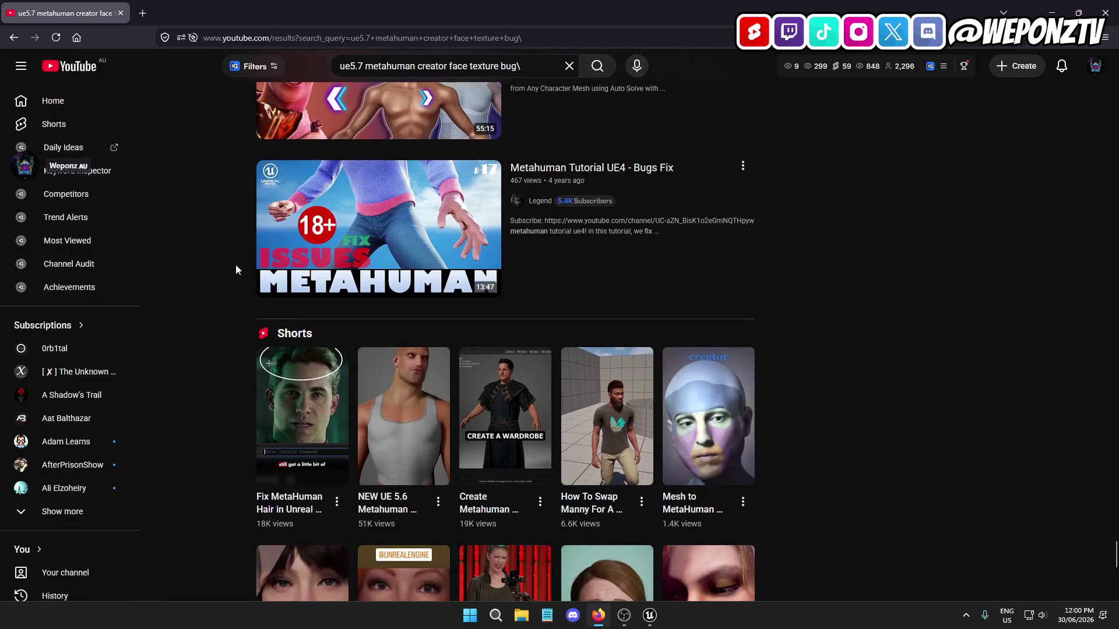
scroll(230, 269, down, 4)
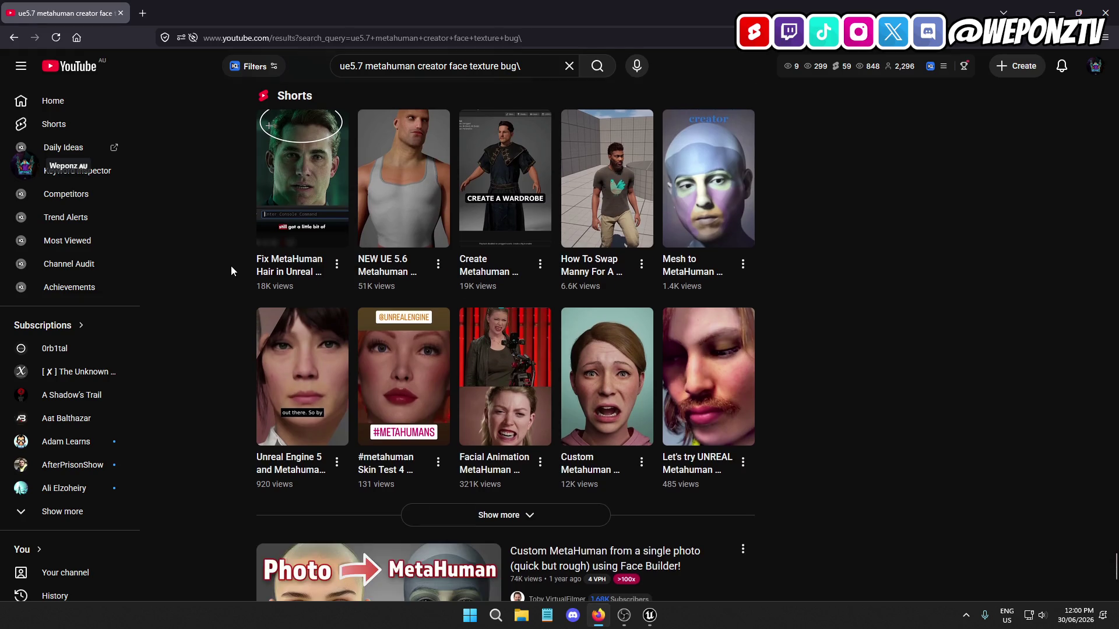
scroll(231, 265, down, 4)
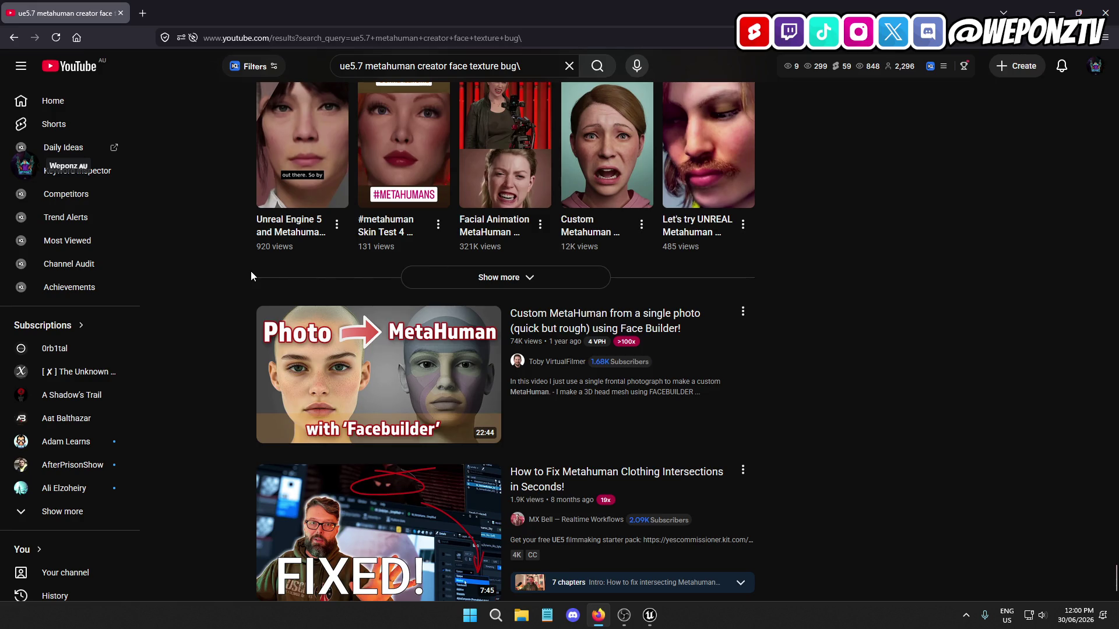
key(alt+Tab)
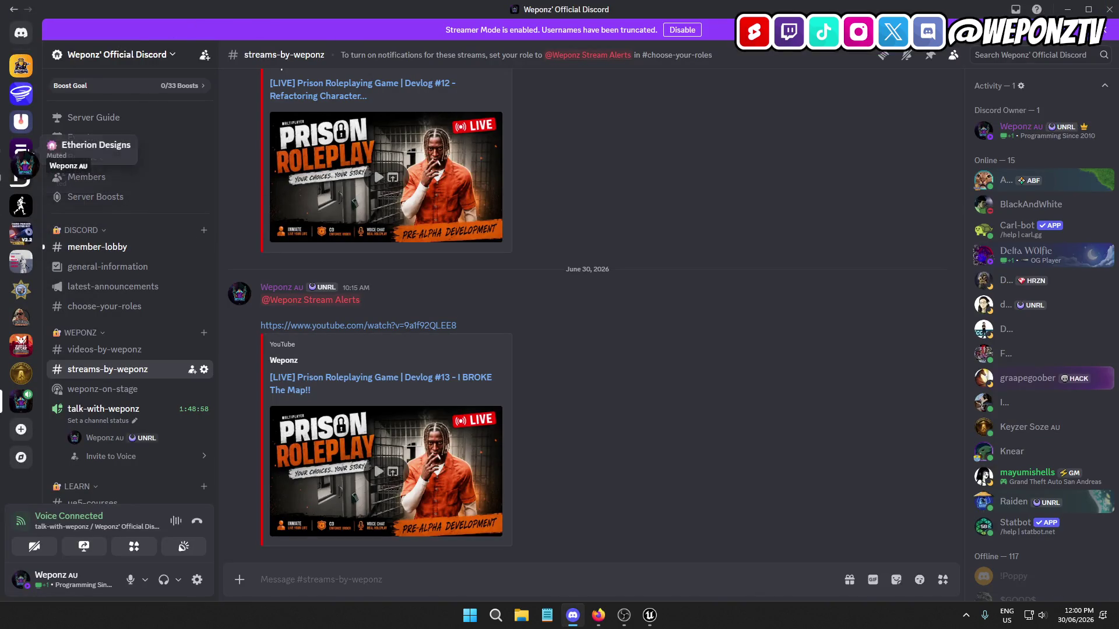
Open the Unreal Source server and browse its channel list to the #metahumans channel
click(21, 121)
scroll(157, 281, up, 5)
scroll(157, 237, up, 3)
scroll(165, 237, down, 10)
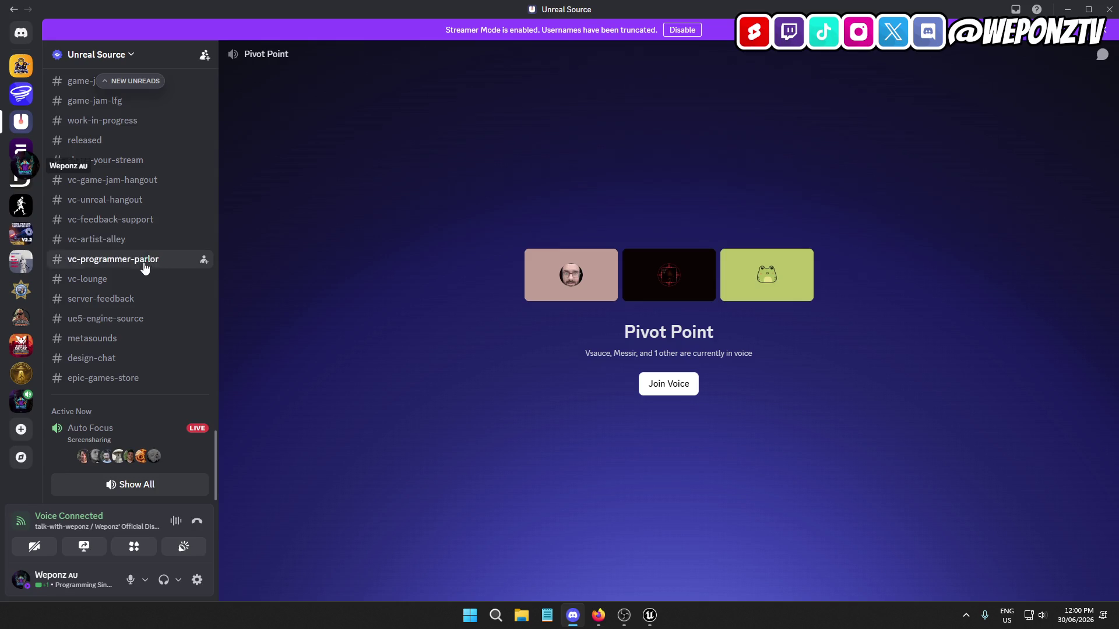
scroll(128, 300, up, 2)
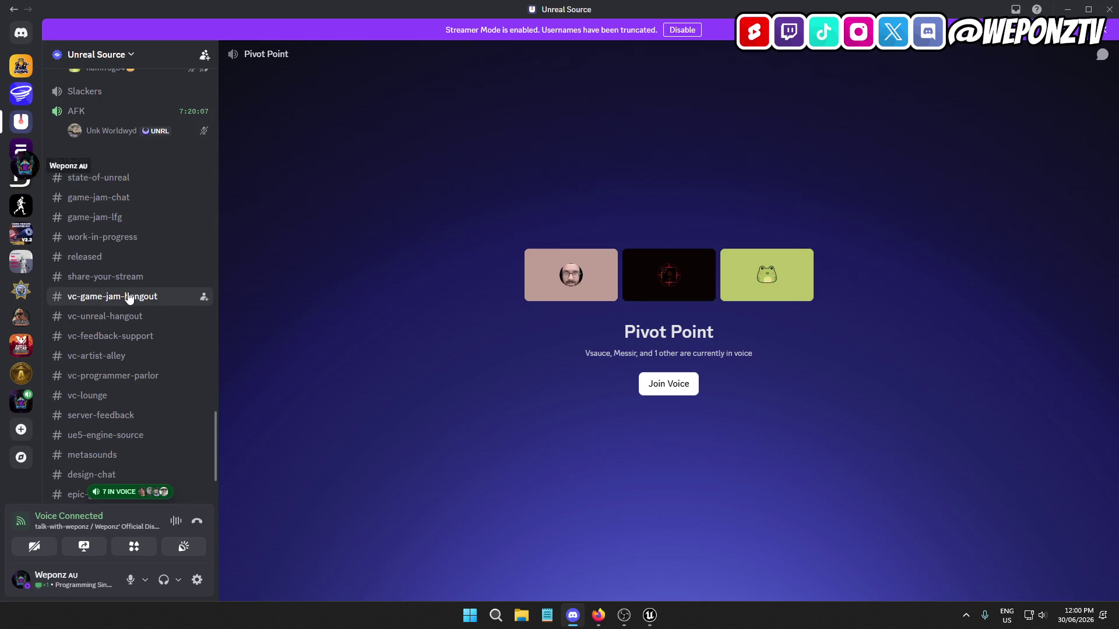
scroll(130, 298, down, 2)
scroll(134, 297, up, 10)
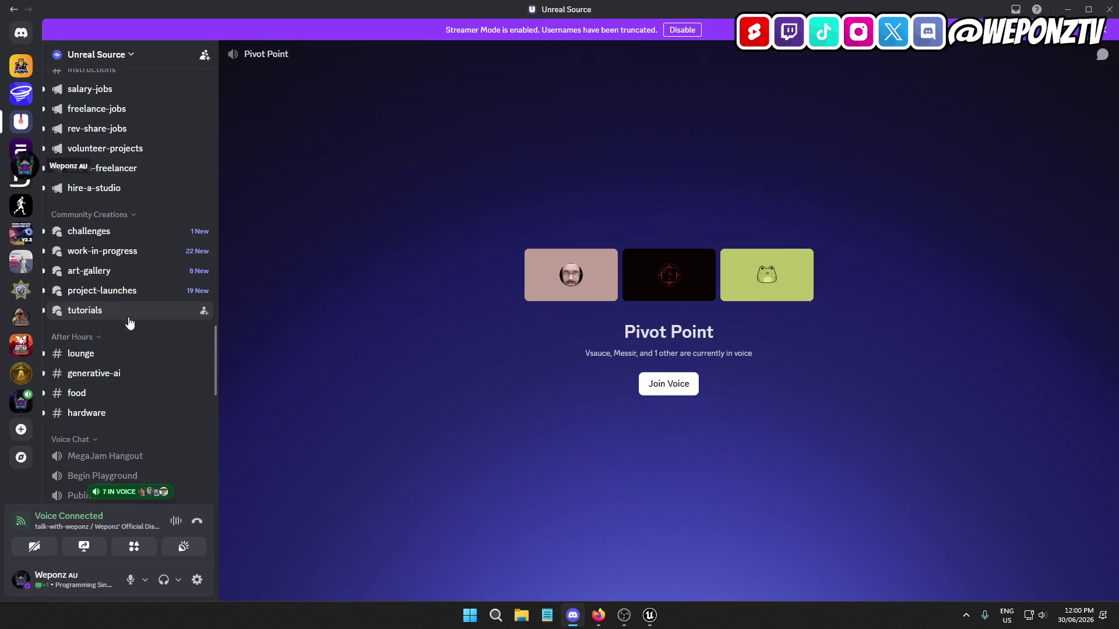
scroll(134, 322, up, 3)
scroll(154, 312, down, 2)
mouse_move(153, 301)
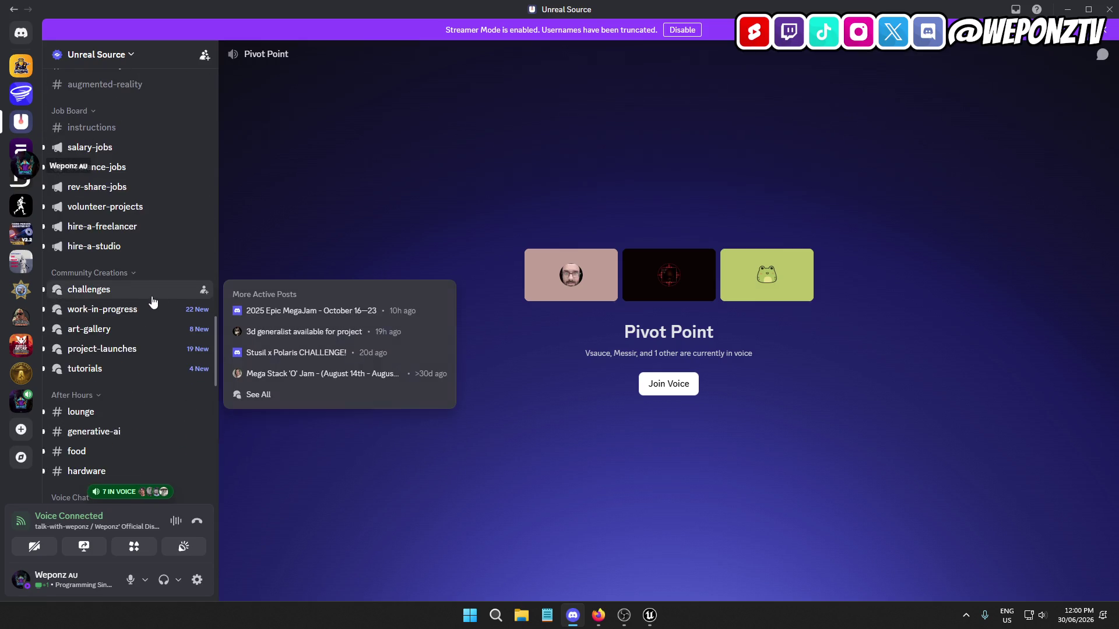
scroll(152, 302, up, 4)
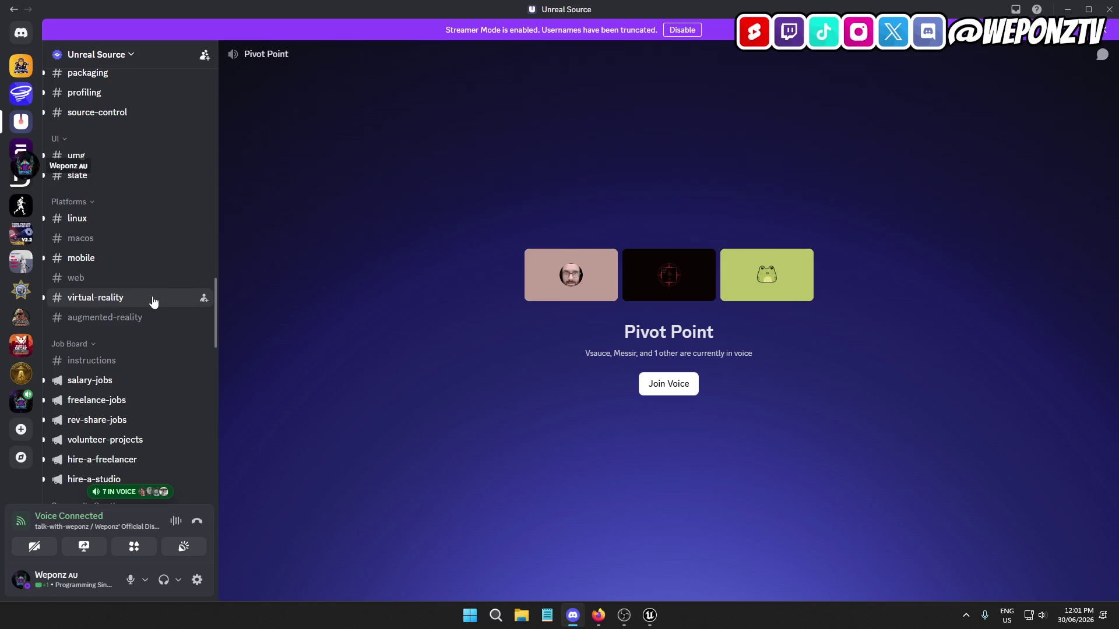
scroll(153, 301, up, 10)
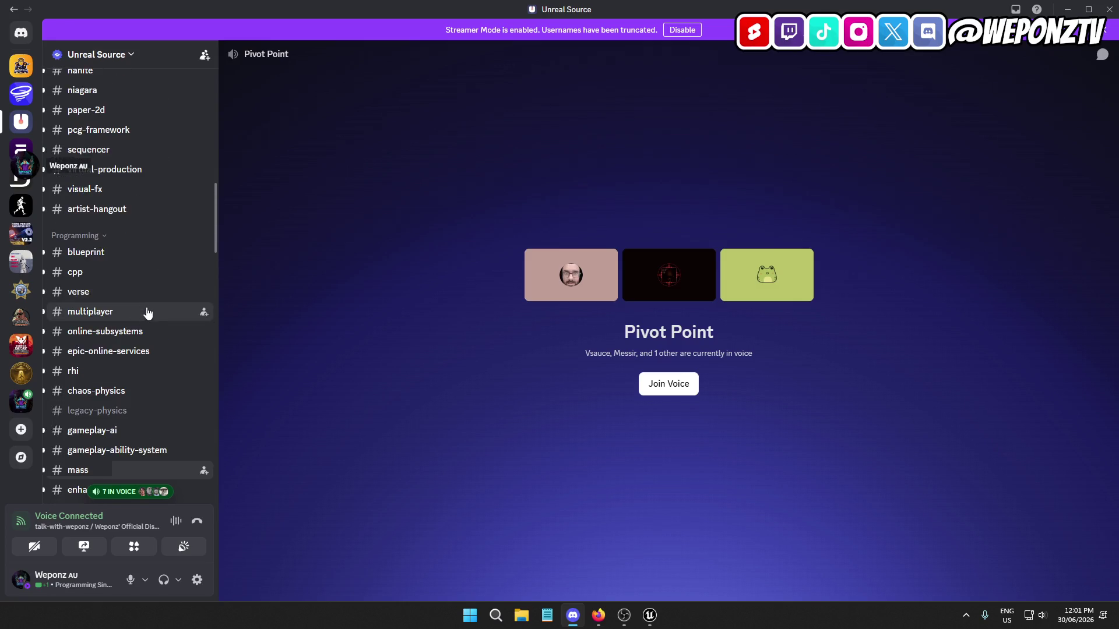
scroll(157, 365, up, 3)
mouse_move(158, 364)
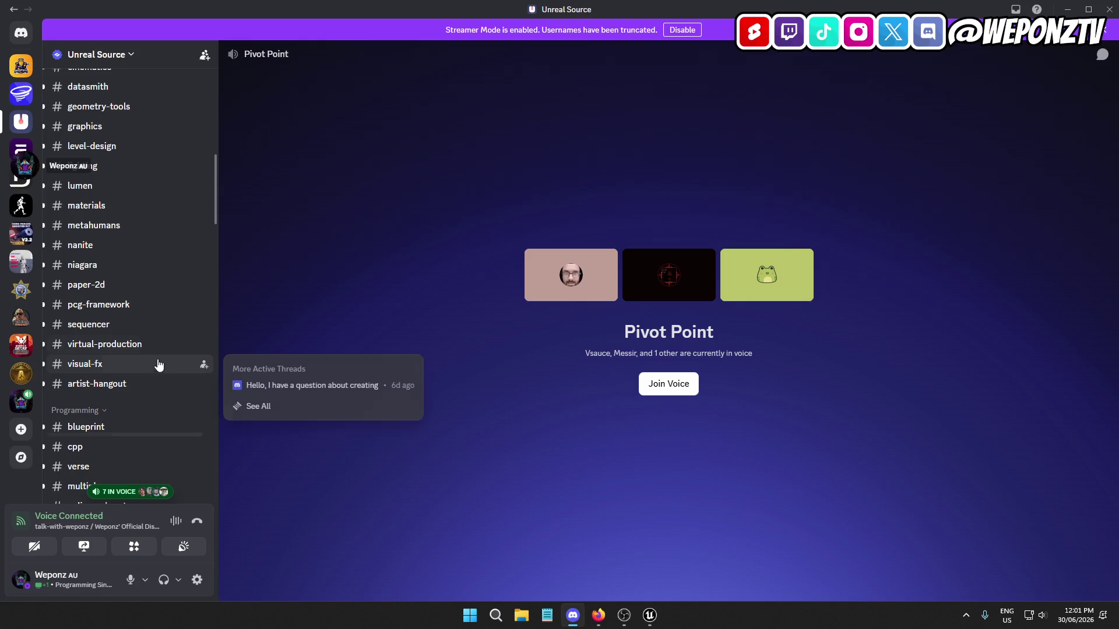
click(96, 232)
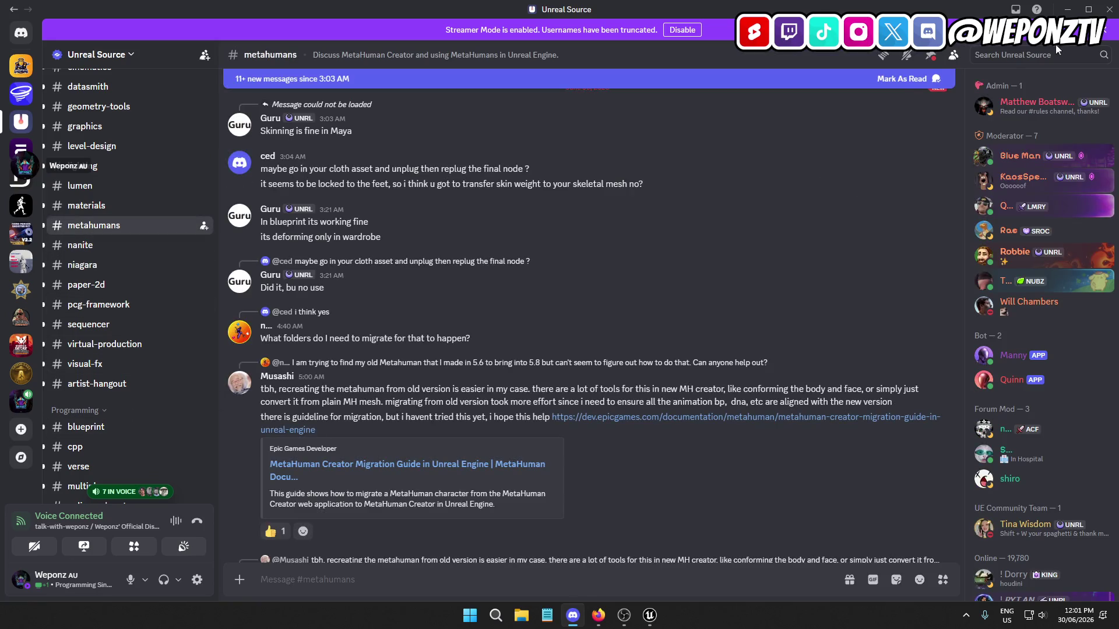
Search the server for 'face texture' and scroll through the first results
click(1010, 54)
text(face)
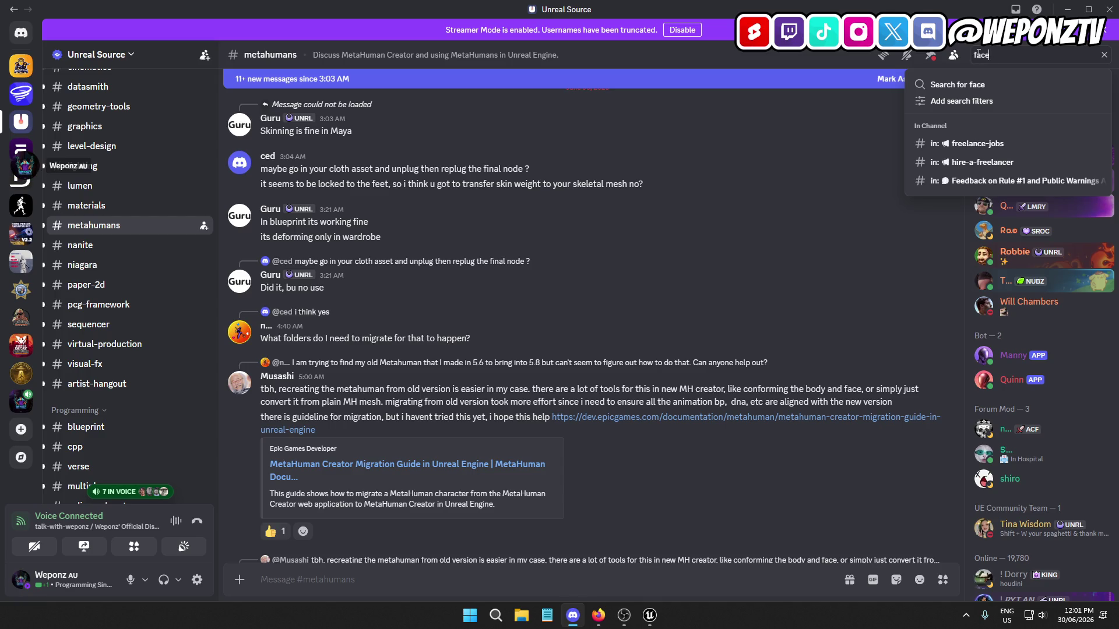
text( texture)
key(Return)
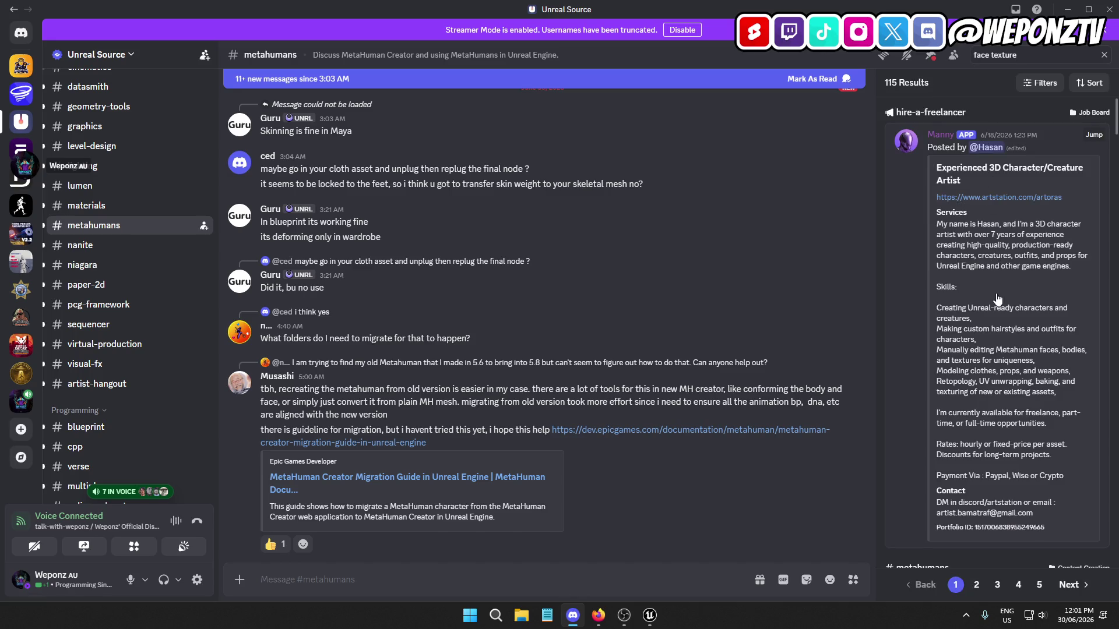
scroll(1017, 331, down, 5)
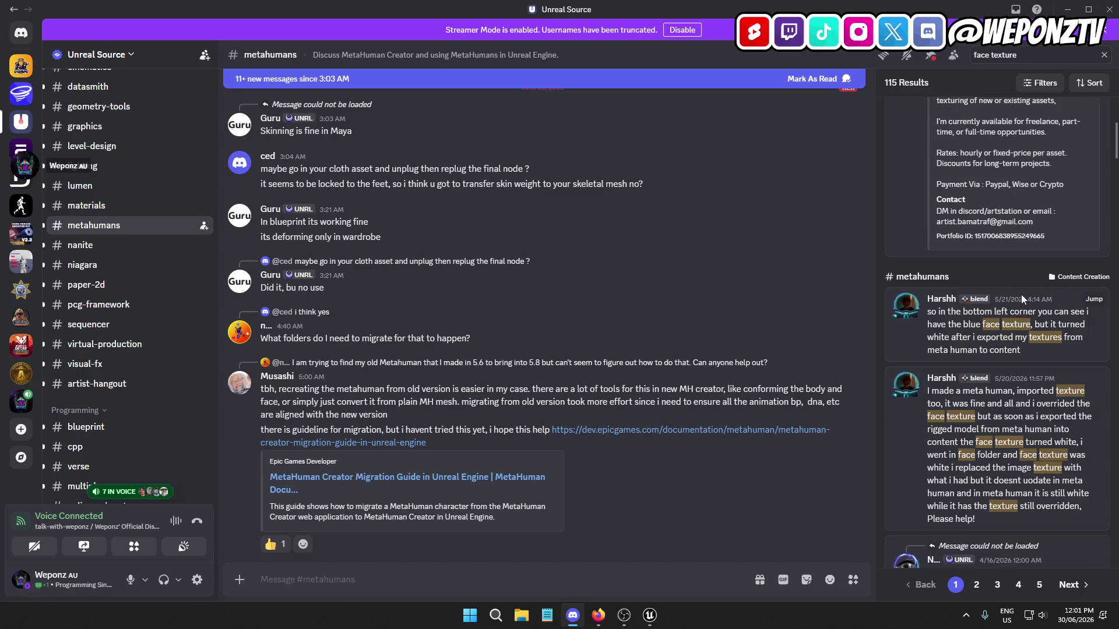
scroll(1073, 337, down, 2)
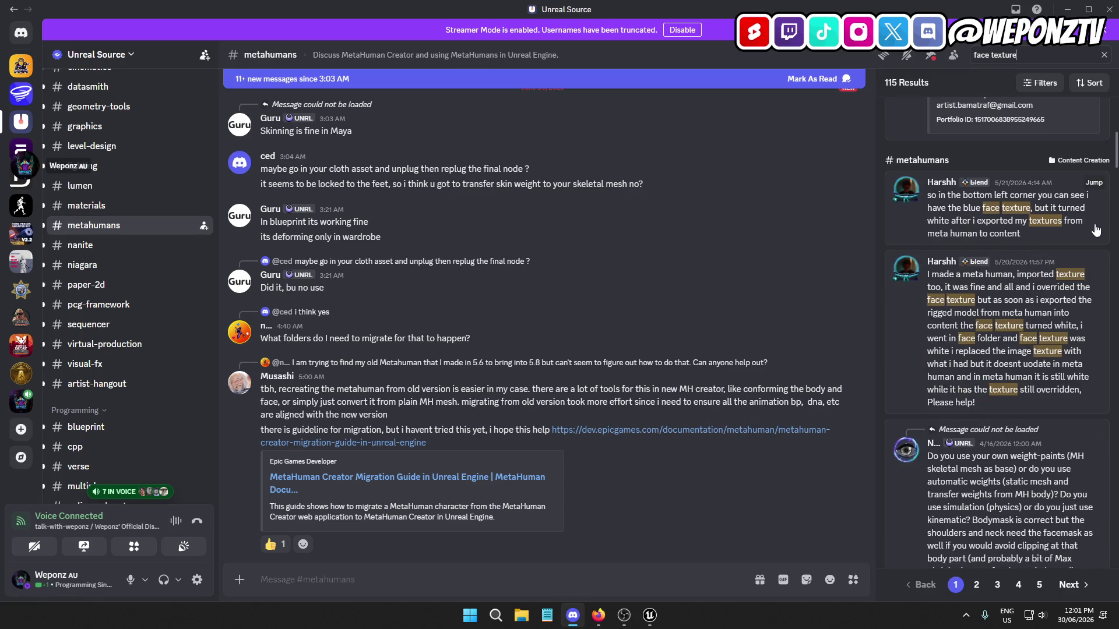
scroll(983, 240, down, 2)
scroll(1031, 339, down, 3)
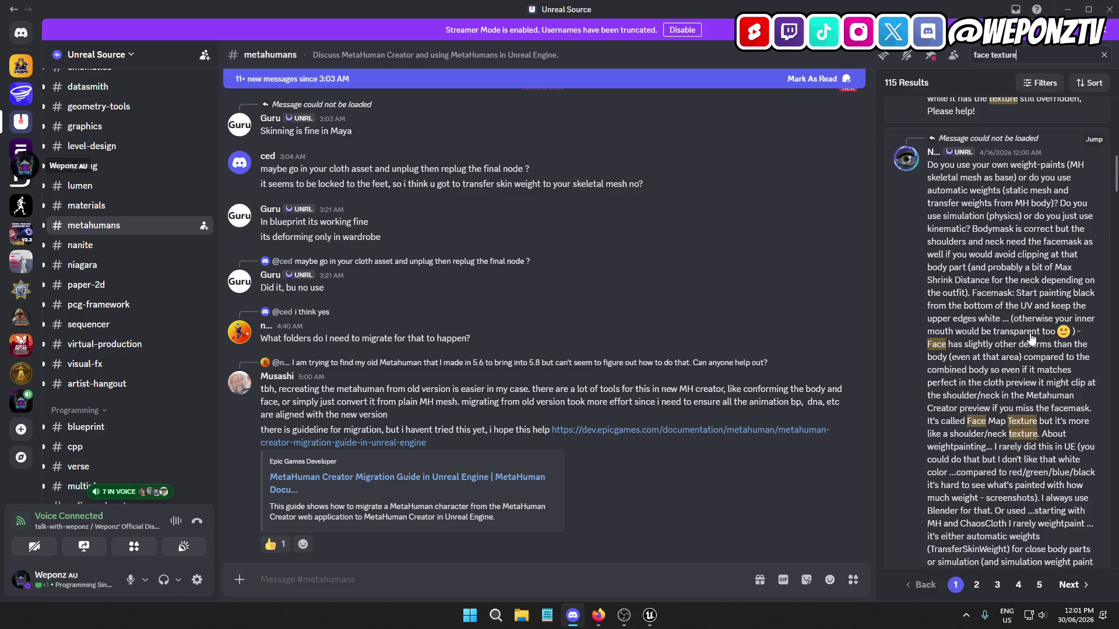
scroll(991, 258, down, 1)
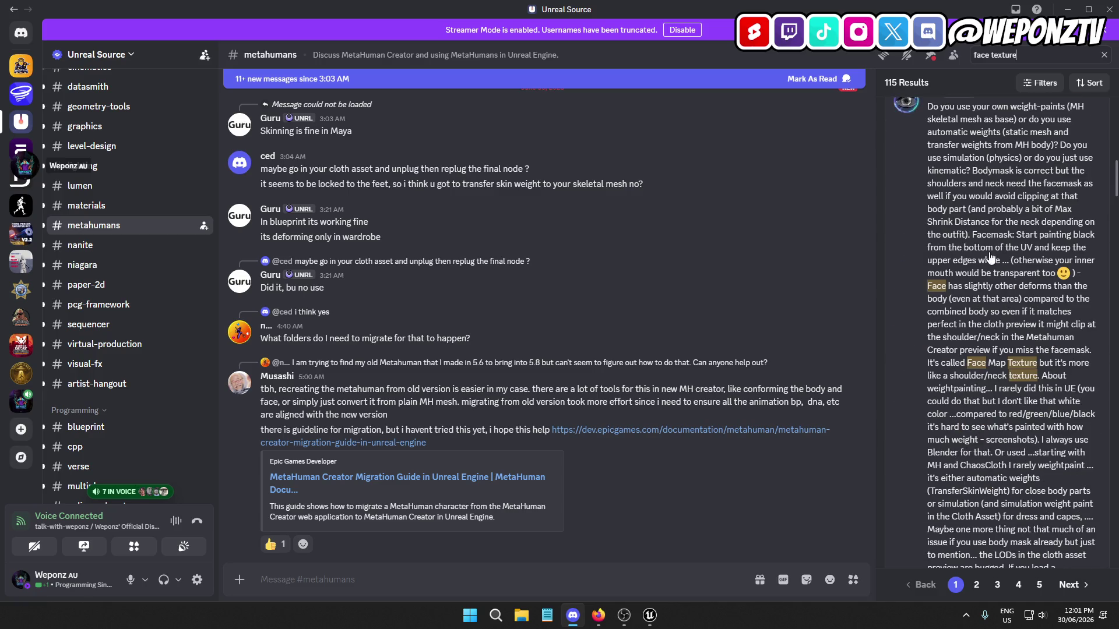
scroll(1006, 328, down, 3)
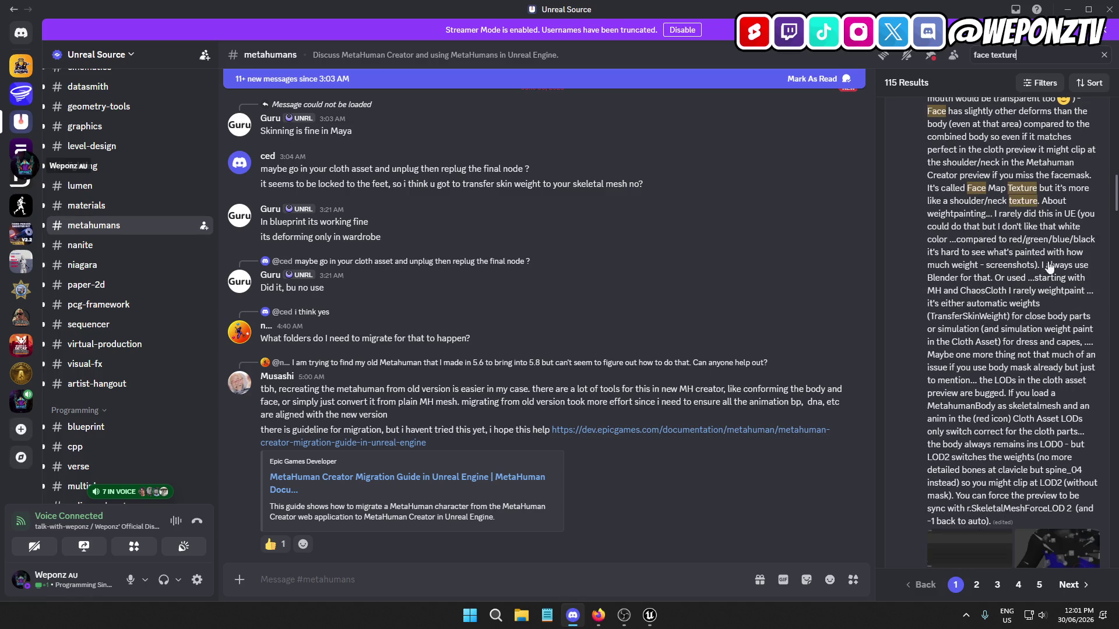
scroll(971, 295, down, 5)
scroll(995, 325, down, 2)
scroll(1037, 356, down, 4)
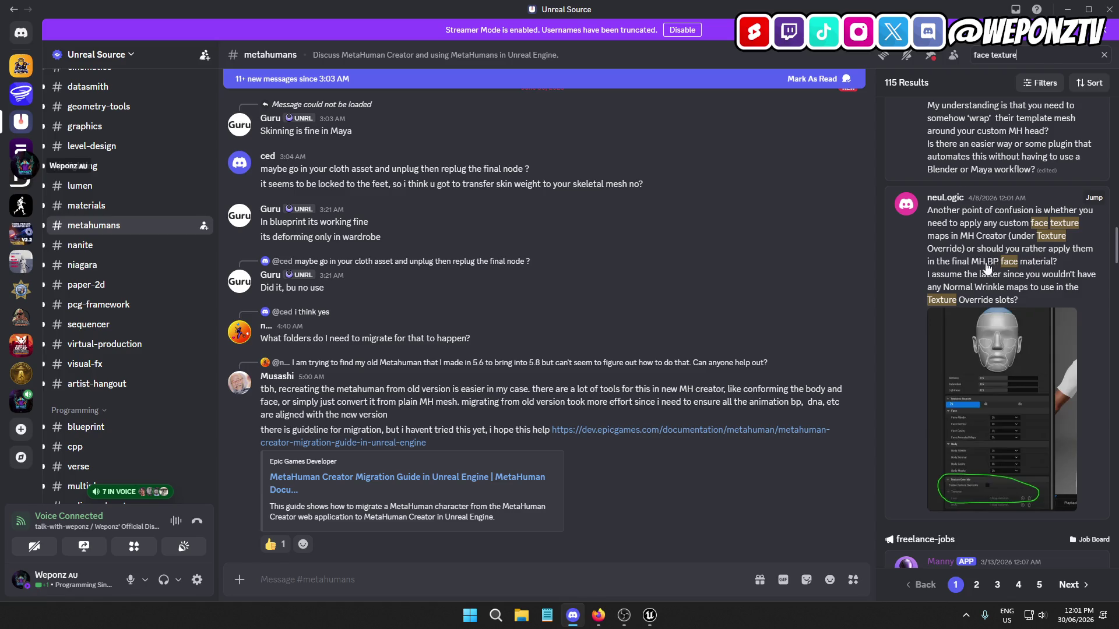
View the attached texture override screenshot enlarged, then keep scrolling the results
click(1014, 438)
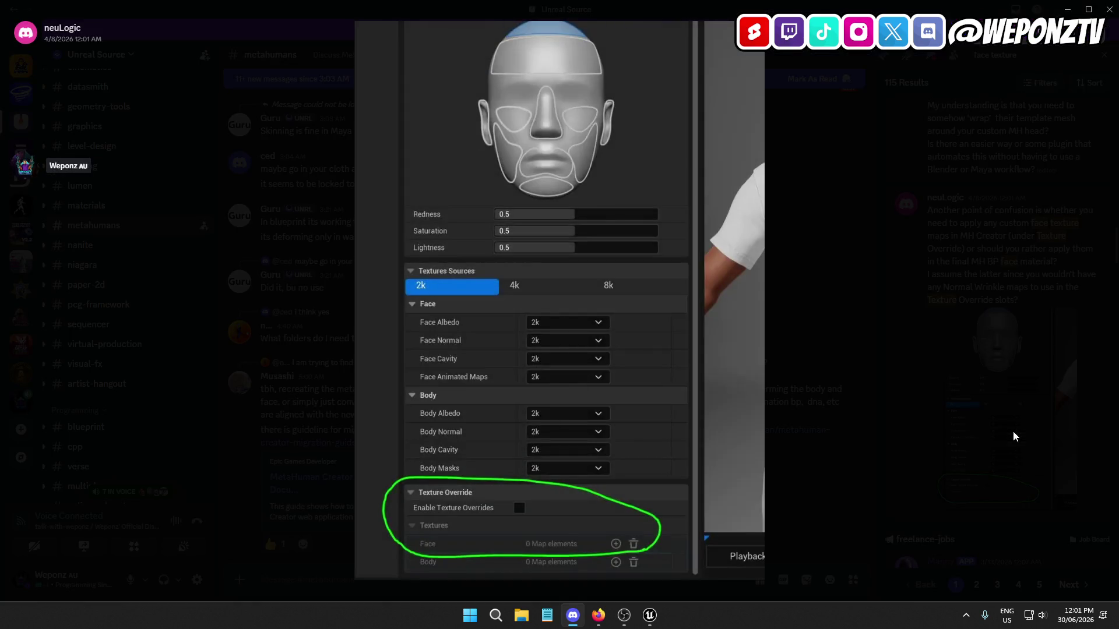
click(998, 322)
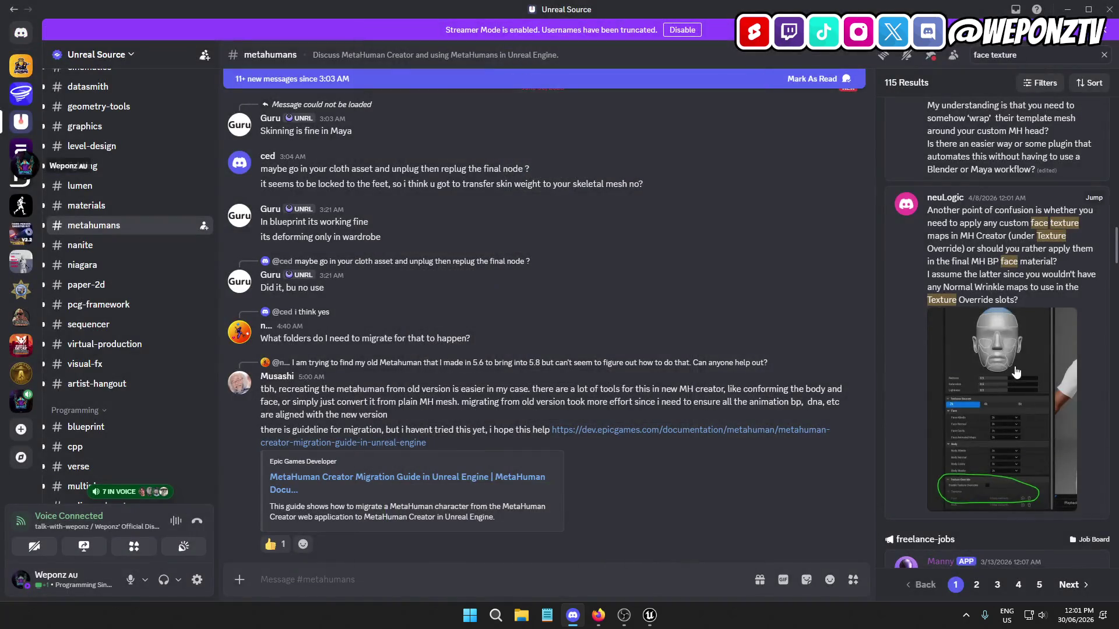
scroll(999, 338, down, 3)
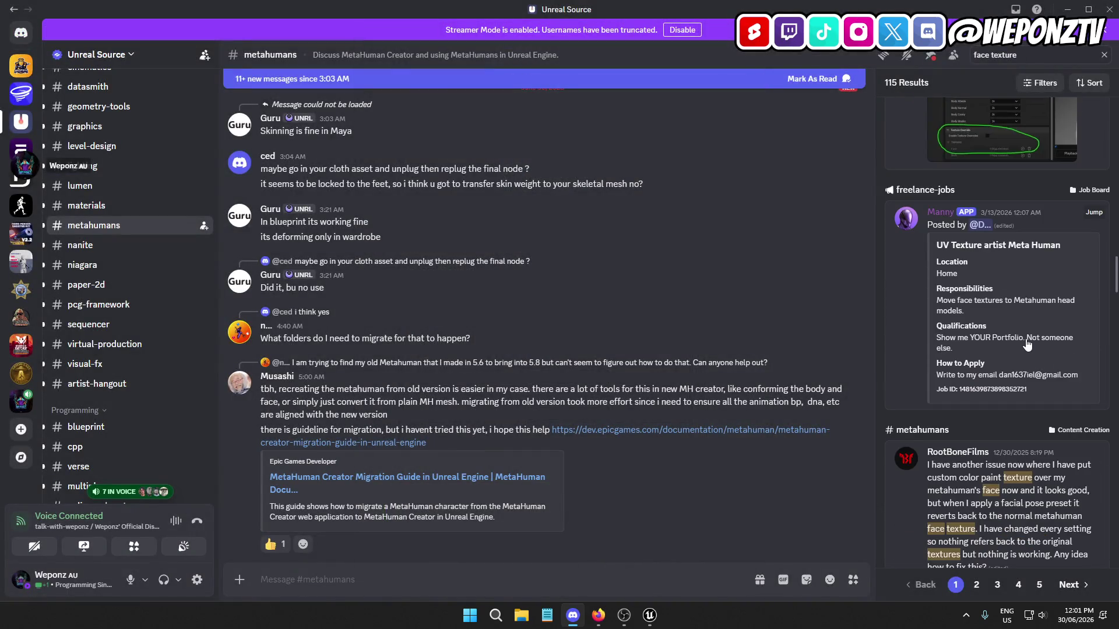
scroll(1027, 345, down, 4)
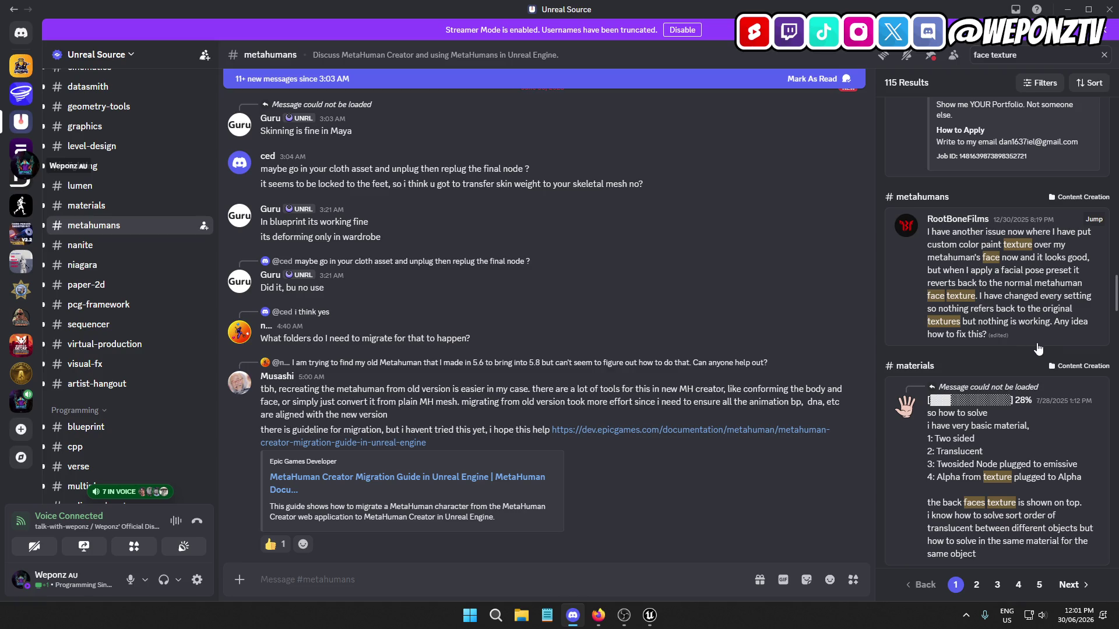
scroll(1027, 345, down, 4)
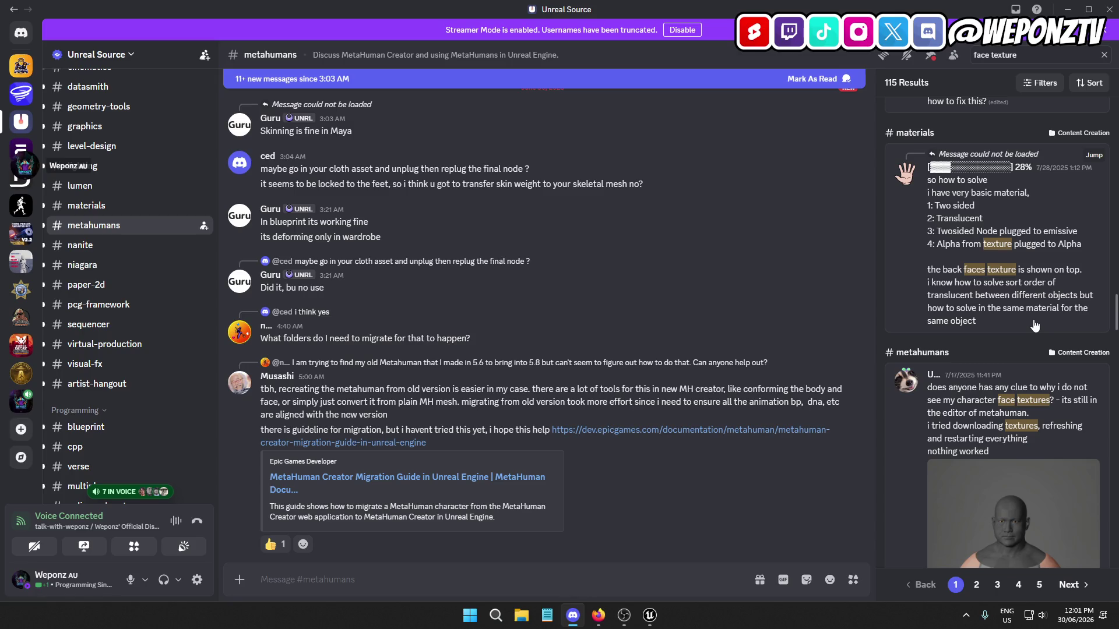
scroll(1034, 325, down, 4)
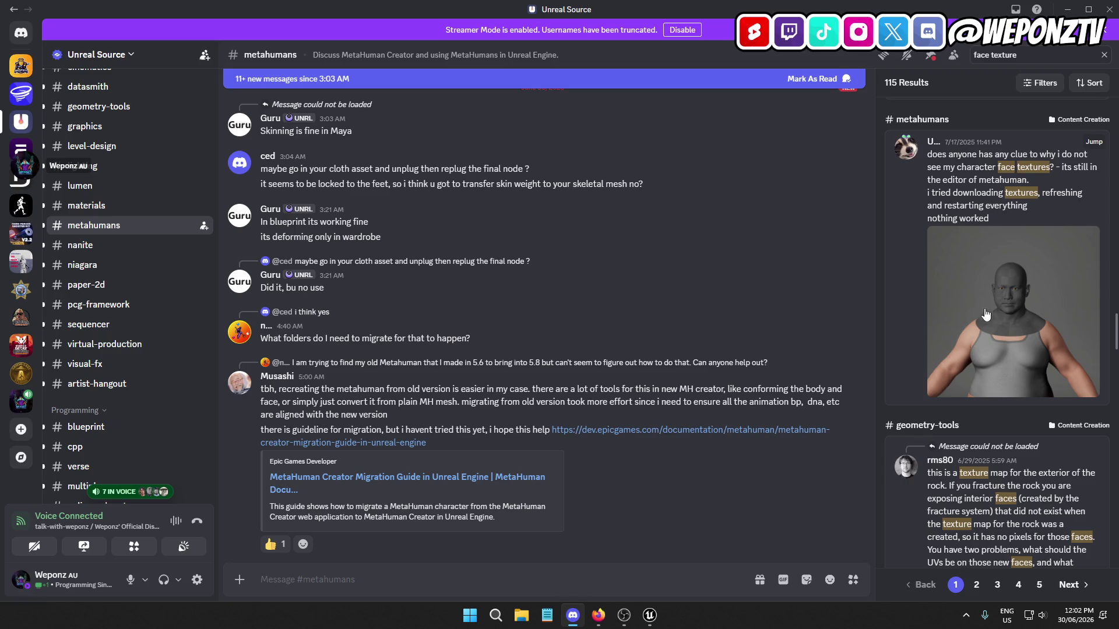
scroll(1001, 293, down, 1)
scroll(1001, 223, up, 1)
Jump to the #metahumans message about missing face textures and read the July 2025 discussion
click(1098, 159)
scroll(542, 294, down, 3)
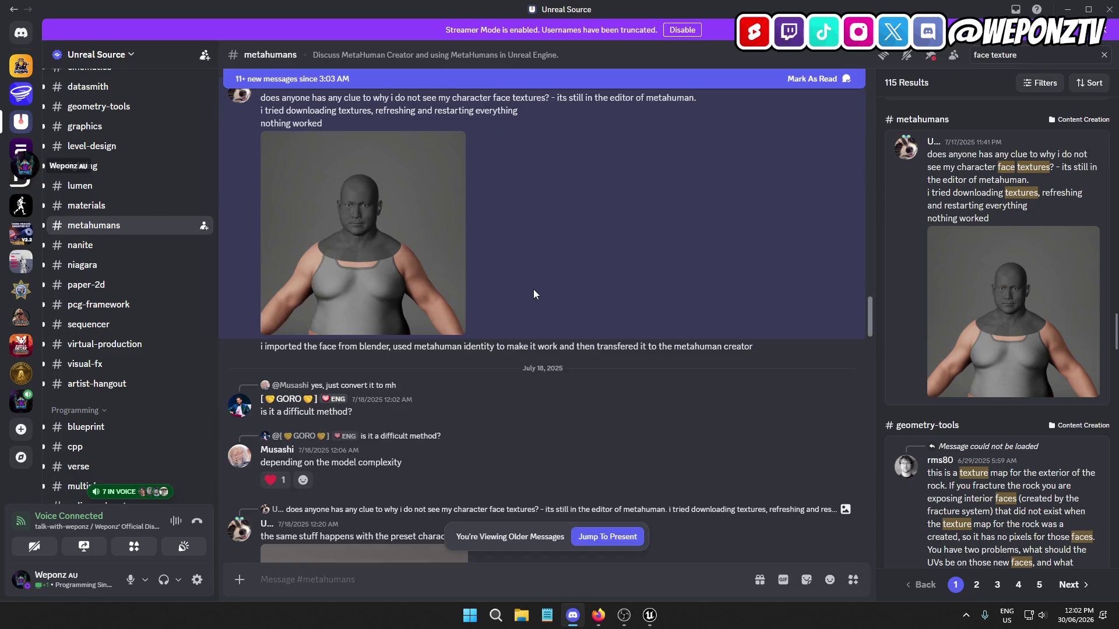
scroll(543, 290, down, 4)
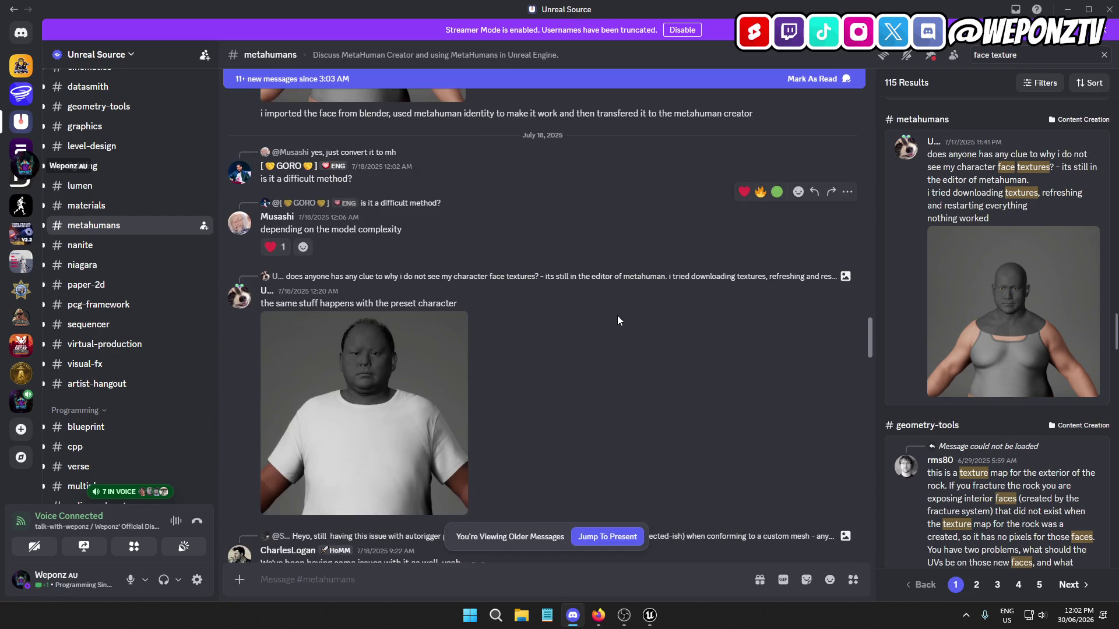
scroll(621, 321, down, 4)
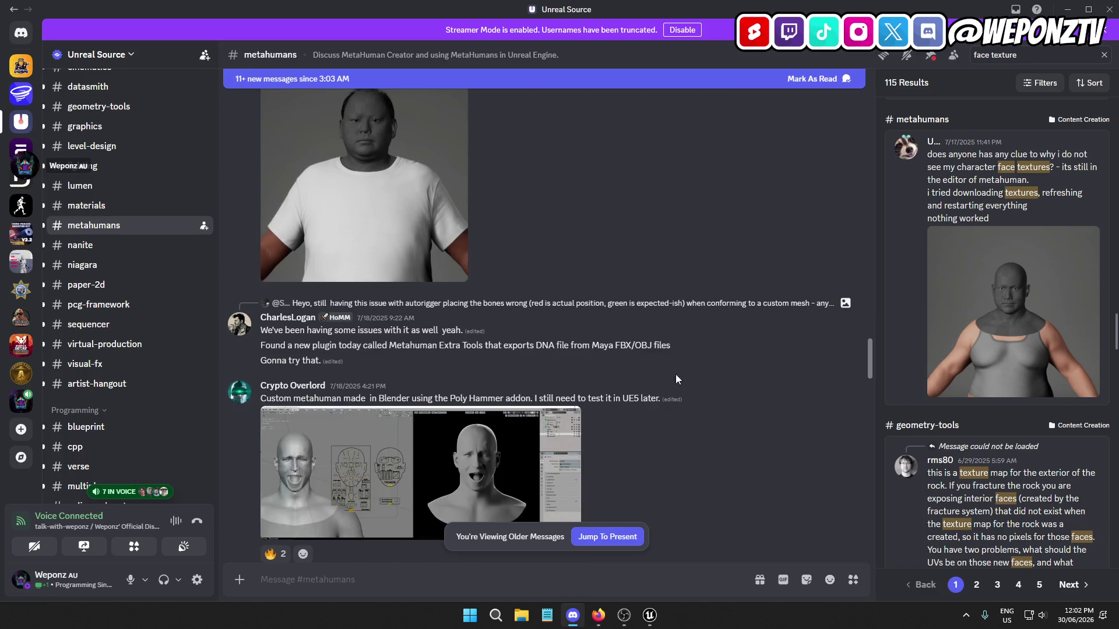
scroll(693, 380, down, 1)
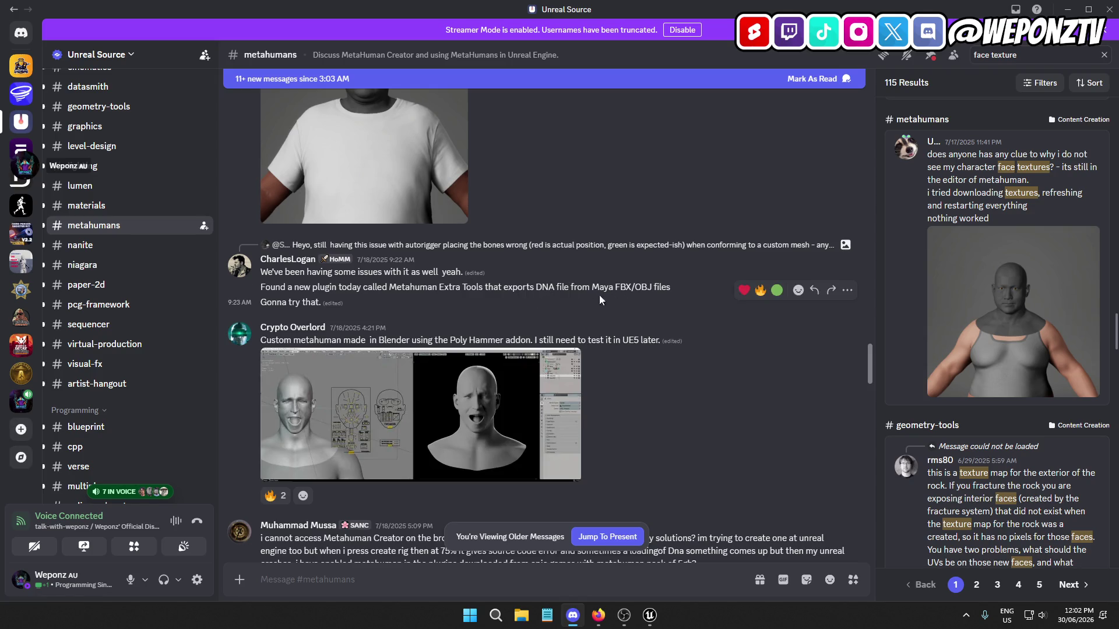
scroll(600, 303, down, 3)
scroll(606, 308, down, 3)
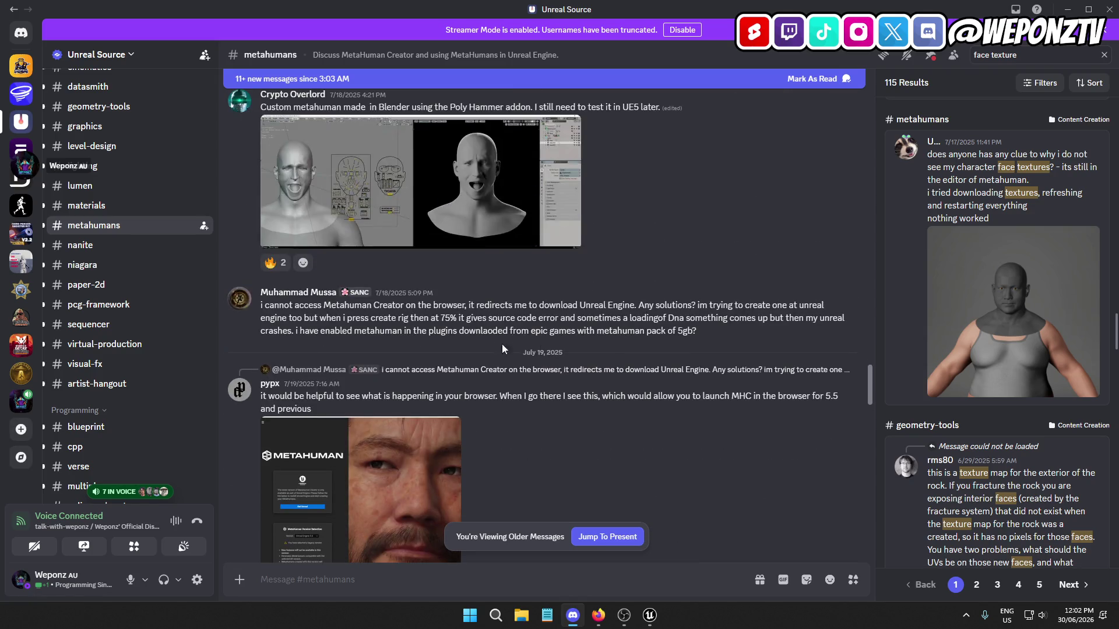
scroll(533, 336, down, 3)
scroll(547, 337, up, 2)
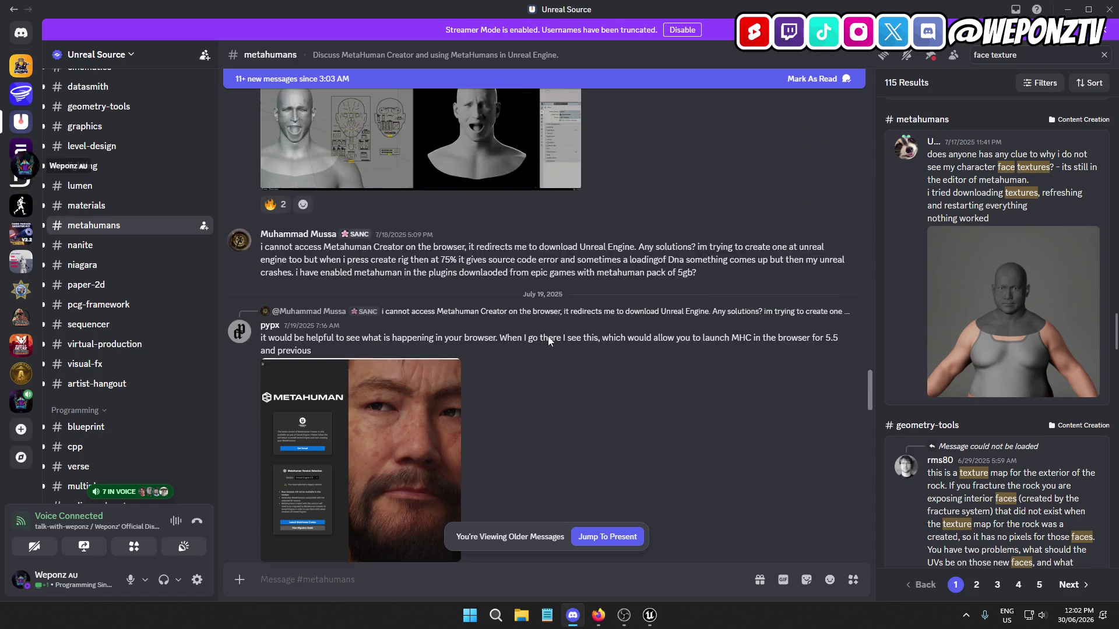
scroll(600, 323, down, 6)
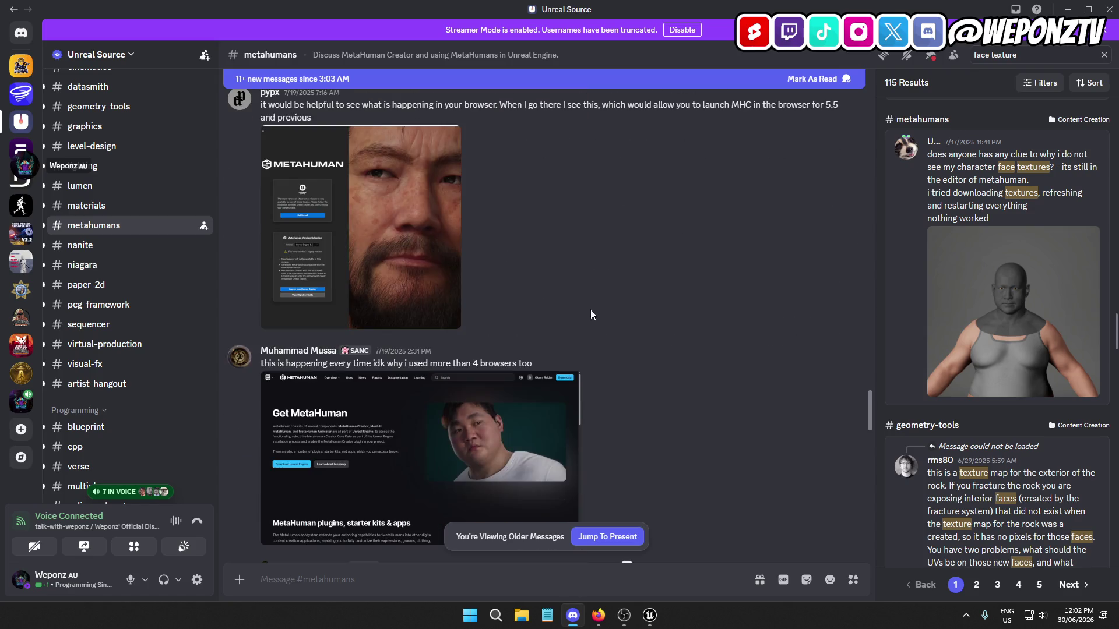
scroll(632, 289, down, 3)
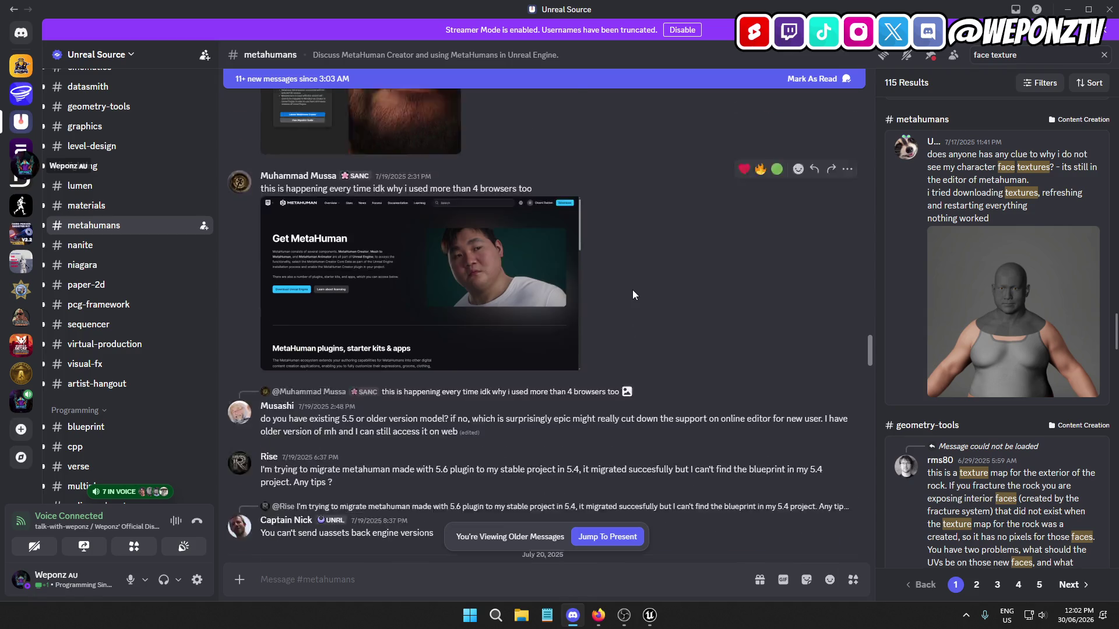
scroll(640, 289, down, 6)
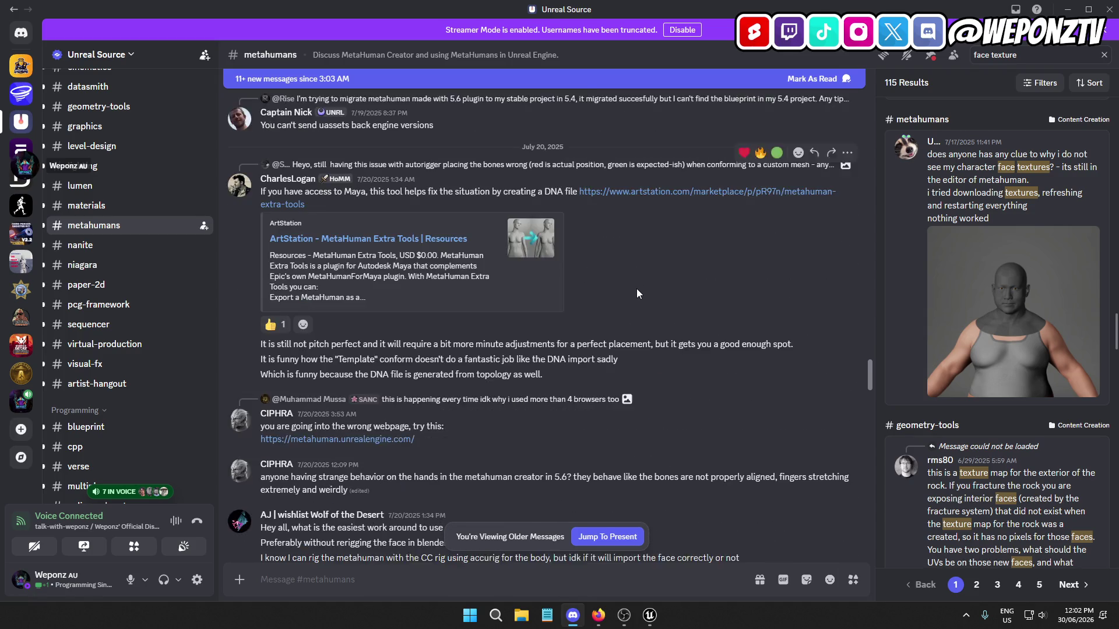
scroll(653, 302, down, 6)
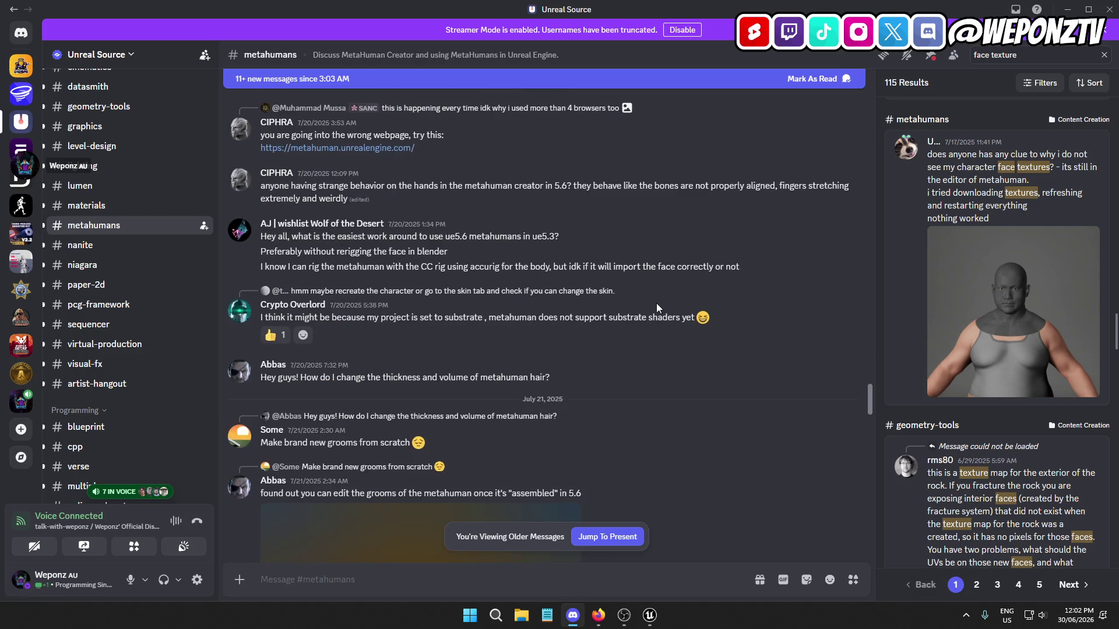
scroll(676, 317, down, 2)
scroll(766, 297, down, 5)
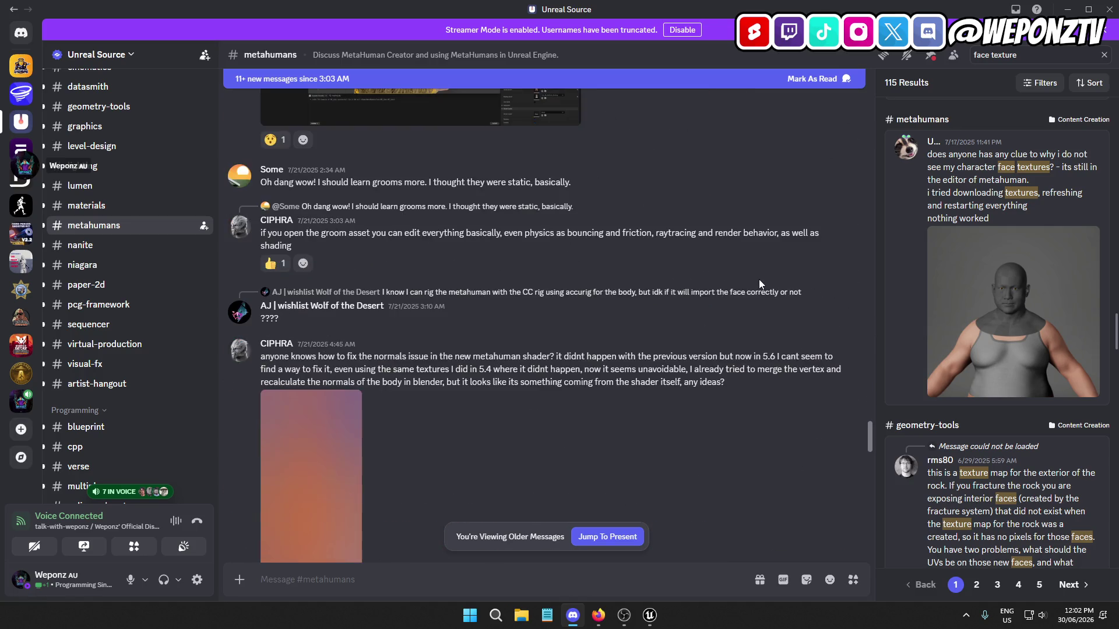
scroll(756, 288, up, 15)
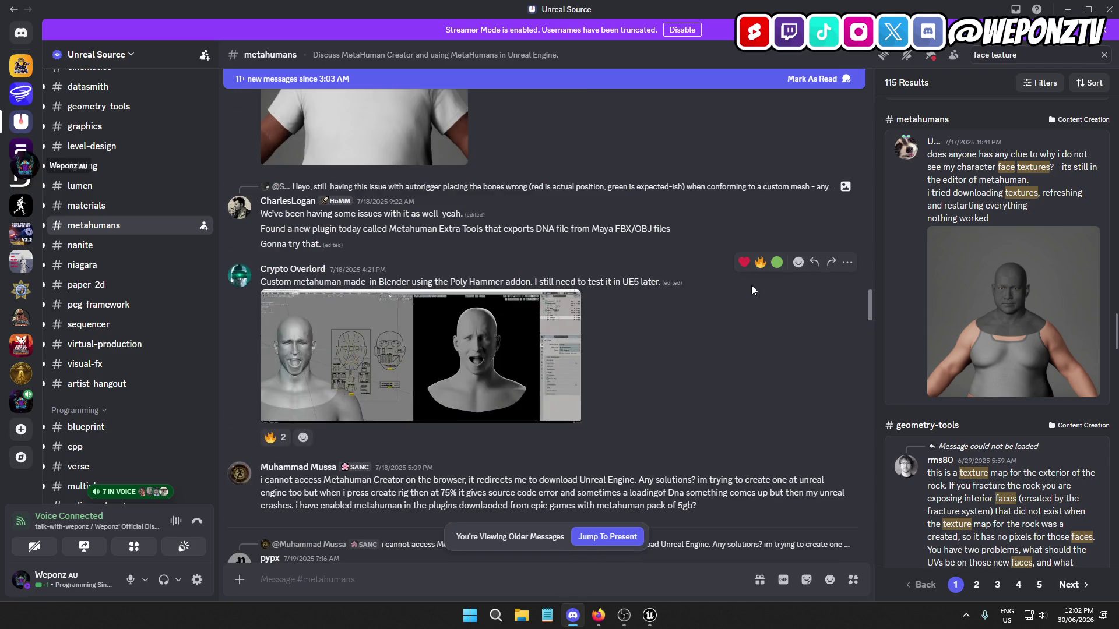
scroll(718, 312, up, 2)
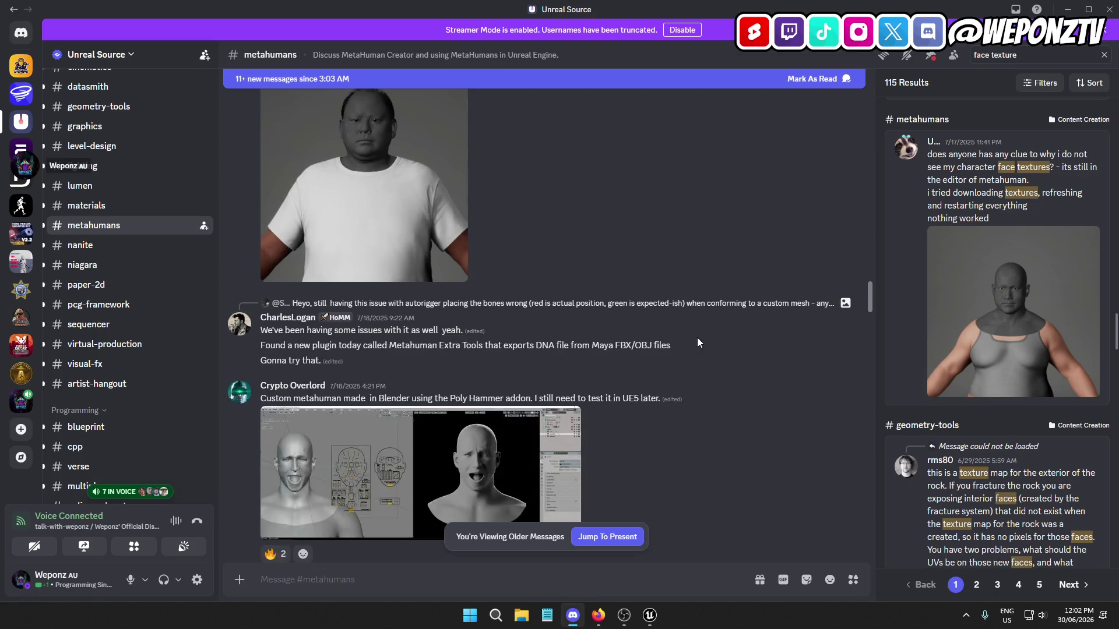
scroll(697, 342, up, 1)
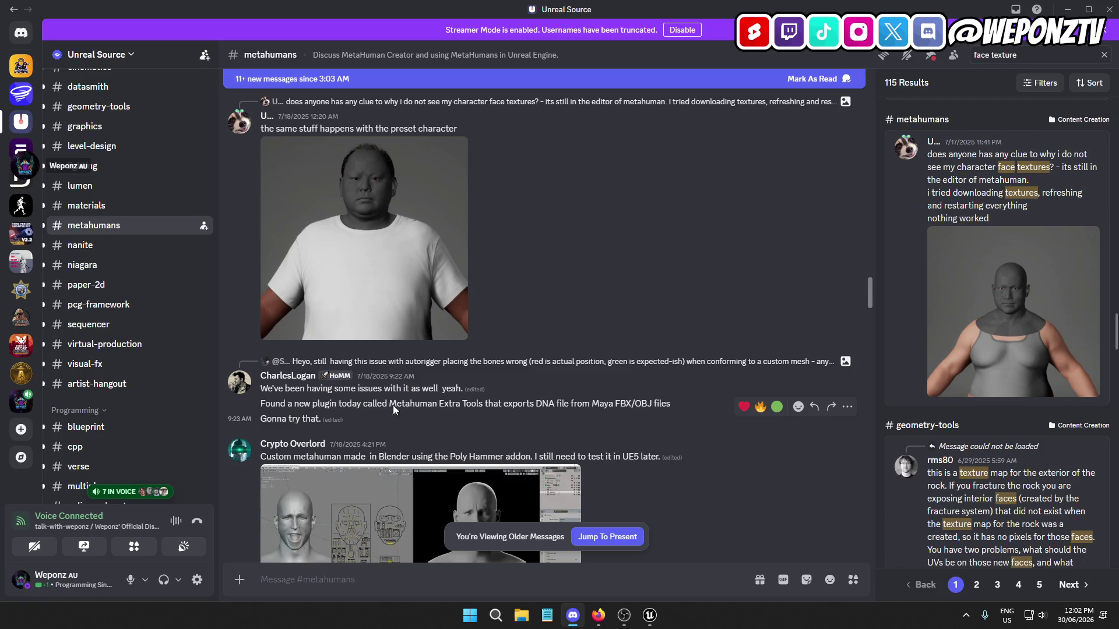
scroll(369, 403, down, 3)
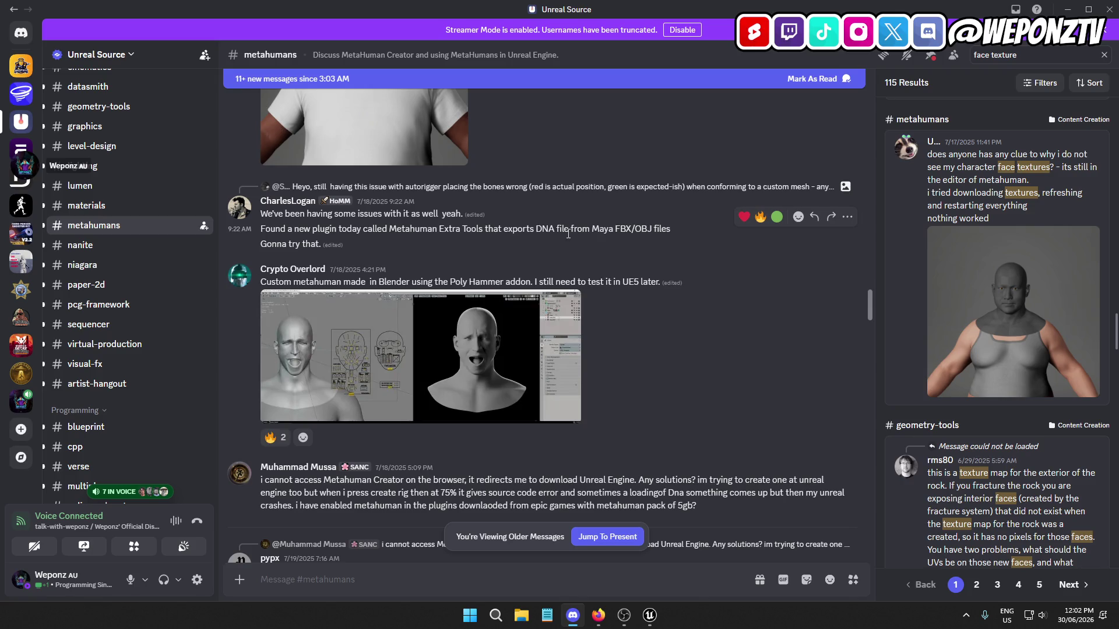
scroll(642, 235, down, 4)
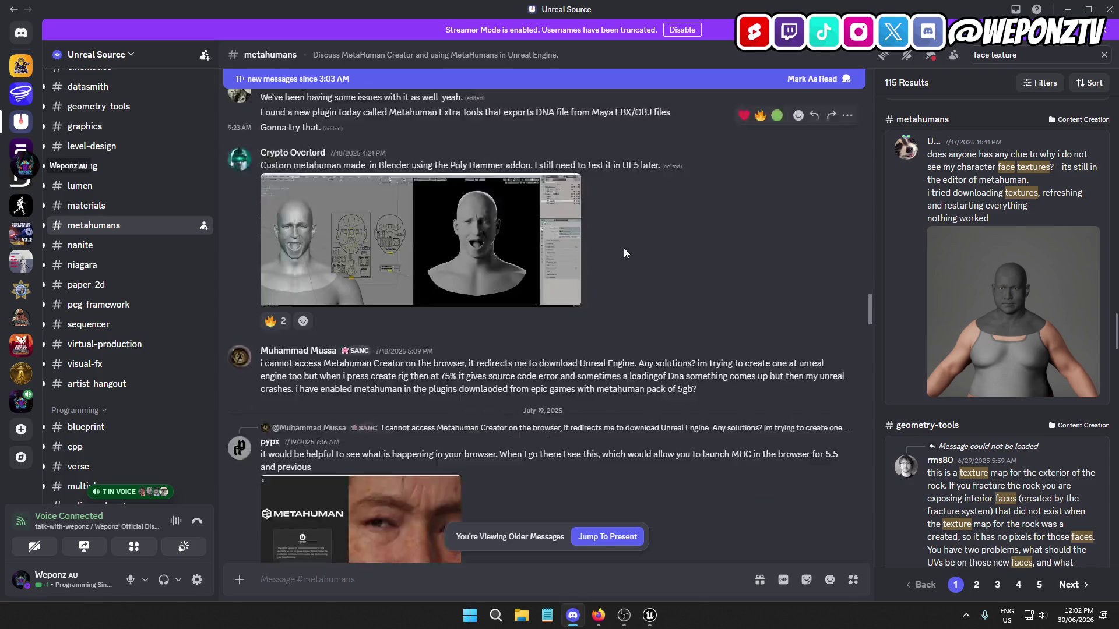
scroll(1029, 299, down, 10)
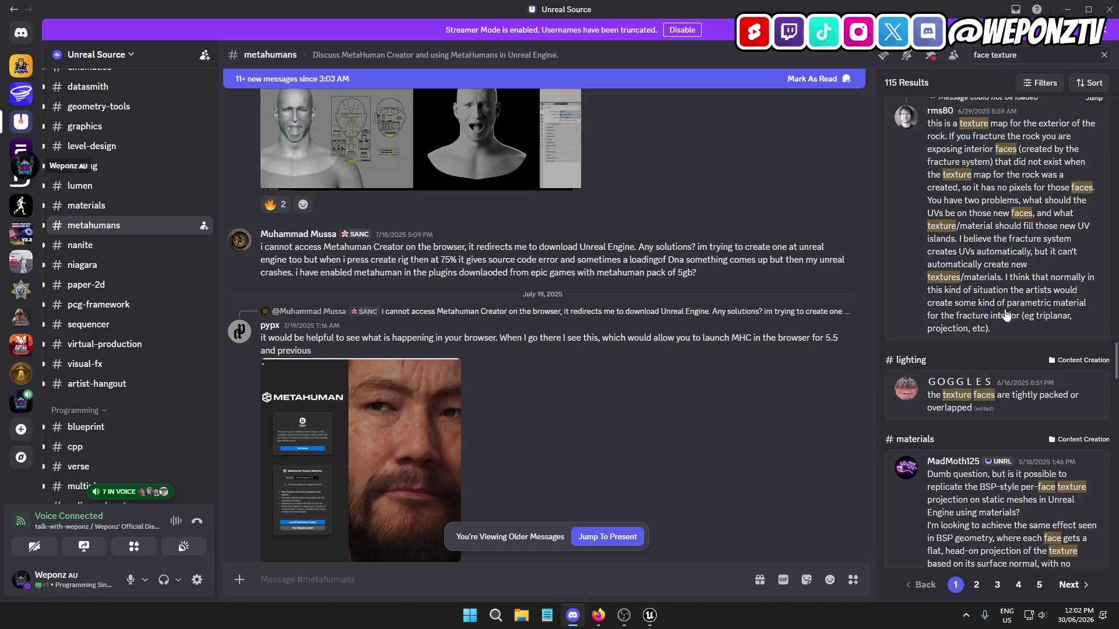
Scroll to the bottom of the first 'face texture' results page and go to page 2
scroll(1006, 268, up, 2)
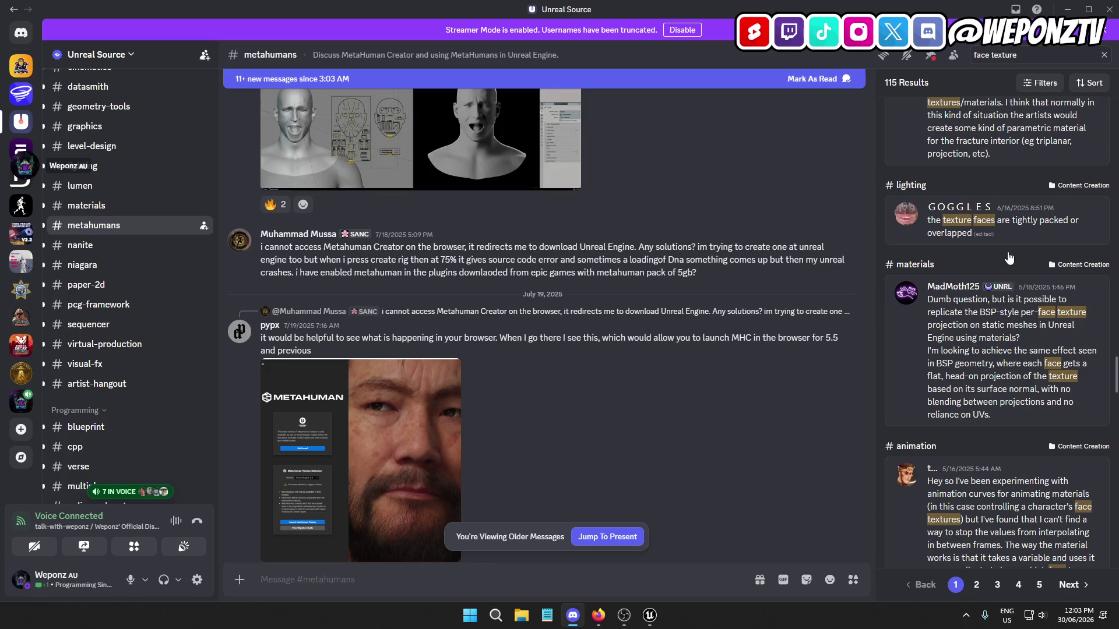
scroll(983, 340, down, 3)
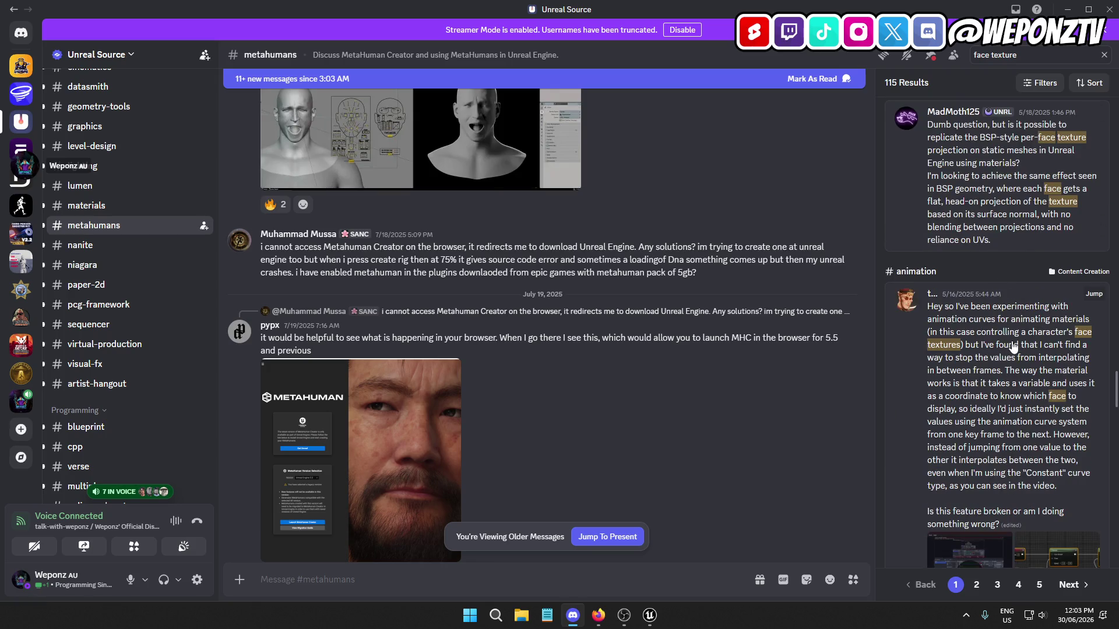
scroll(995, 341, down, 6)
scroll(972, 315, down, 3)
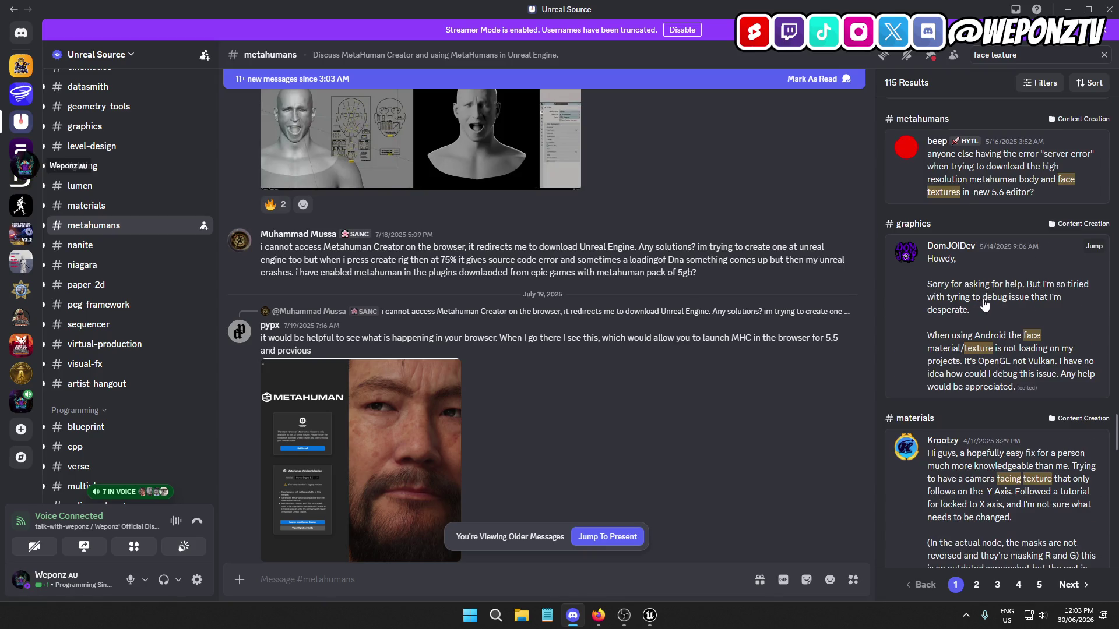
scroll(983, 305, down, 3)
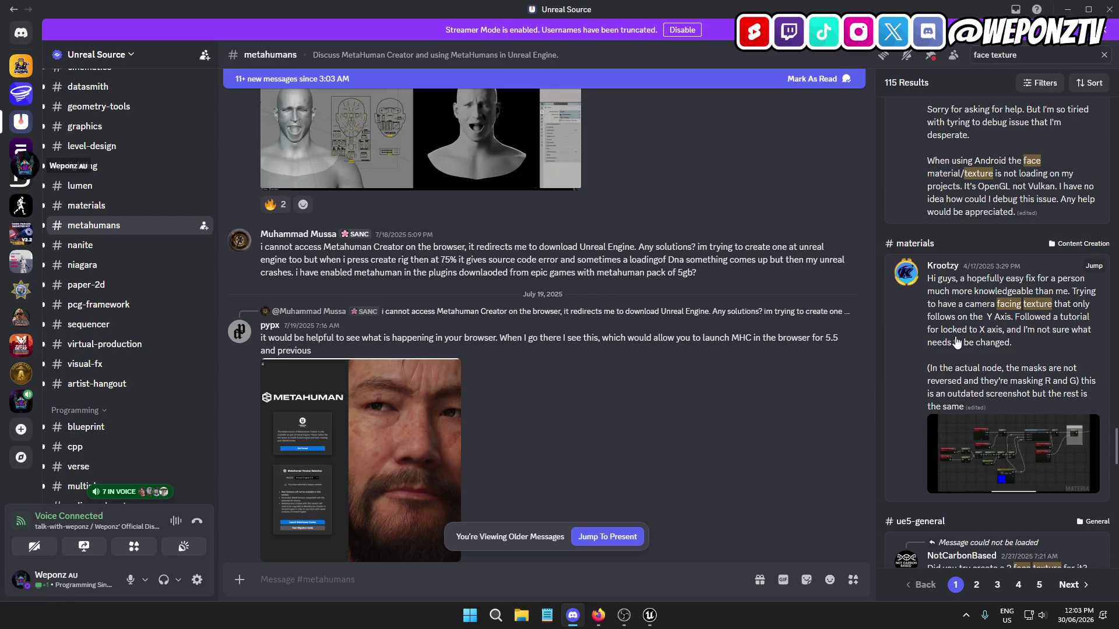
scroll(957, 343, down, 5)
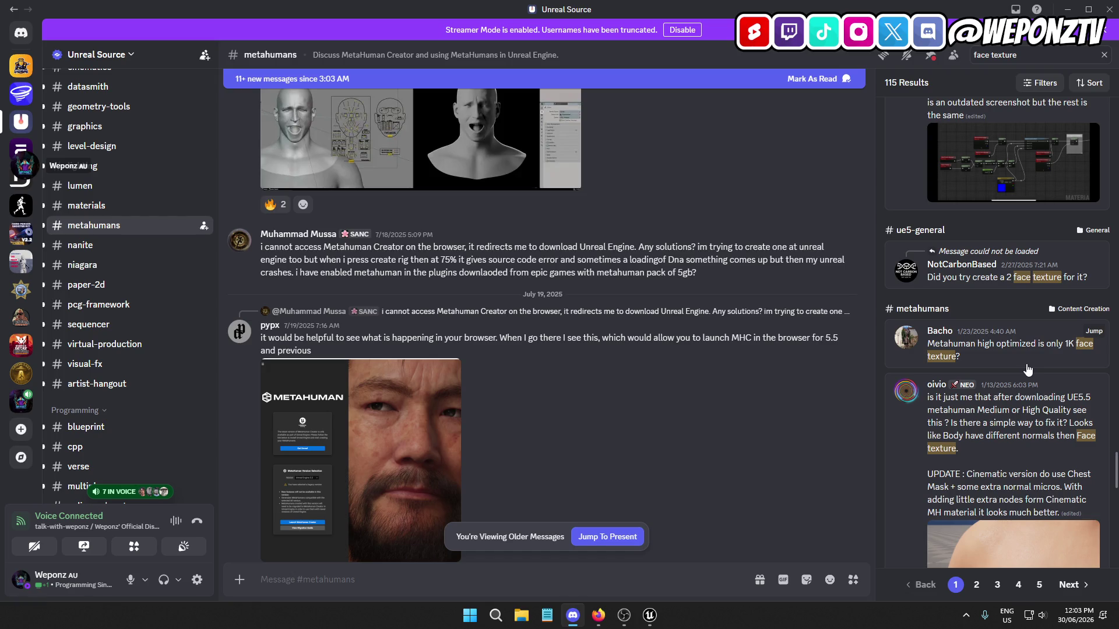
scroll(1016, 367, down, 3)
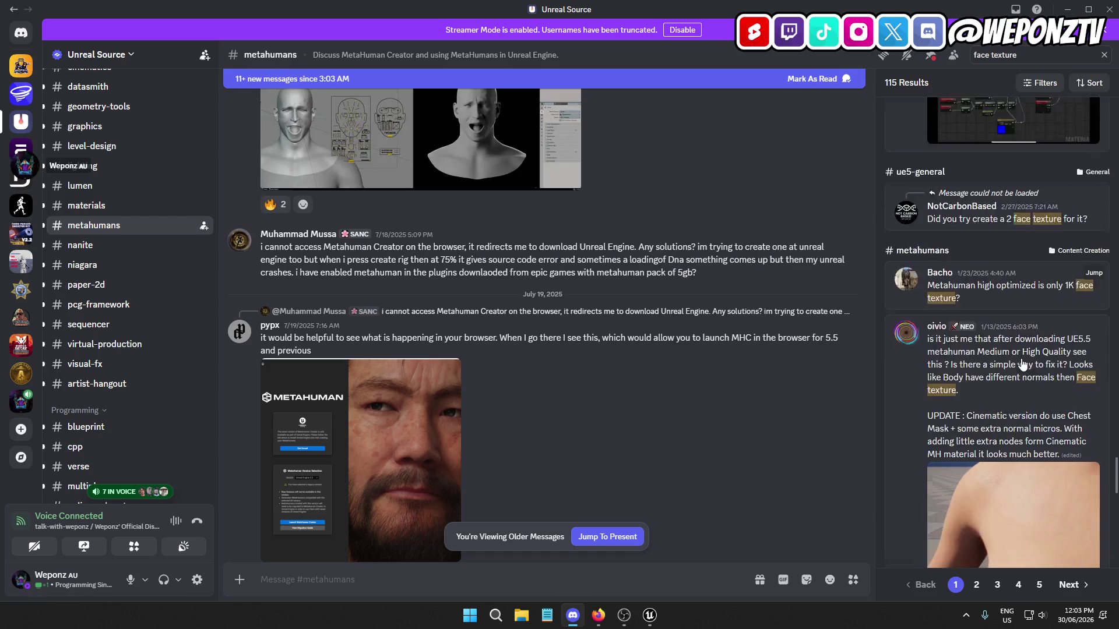
scroll(930, 337, down, 4)
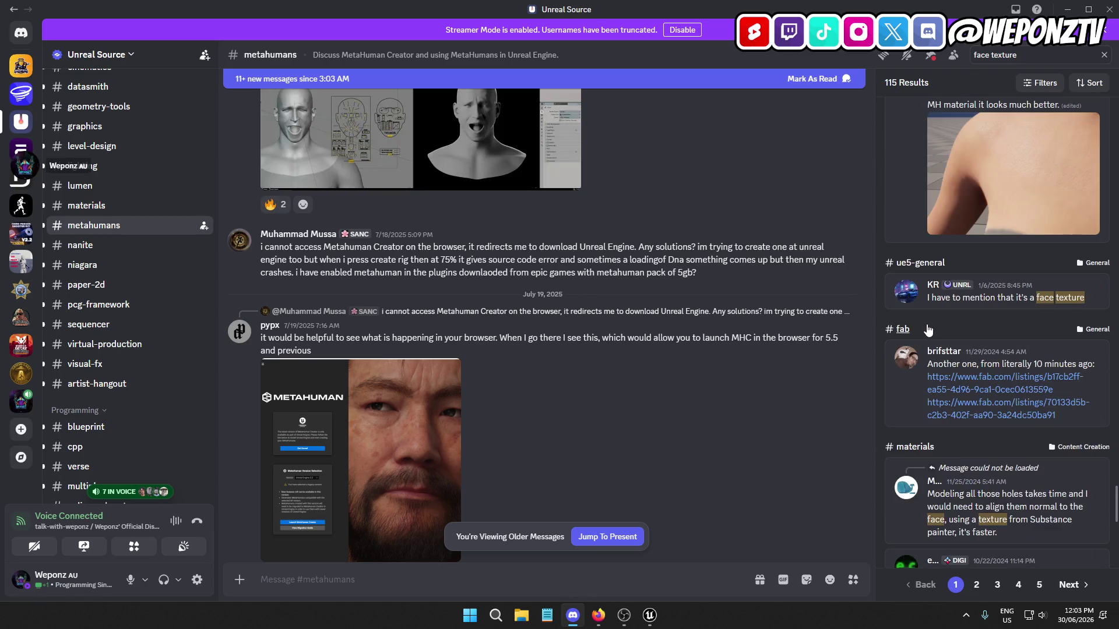
scroll(927, 331, down, 3)
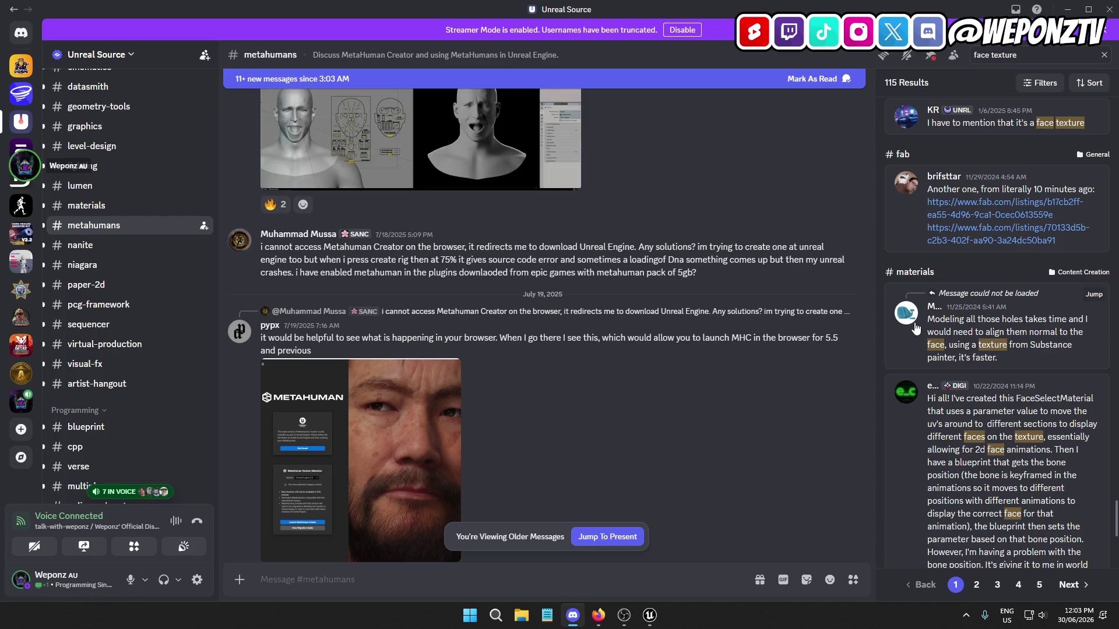
scroll(932, 321, down, 2)
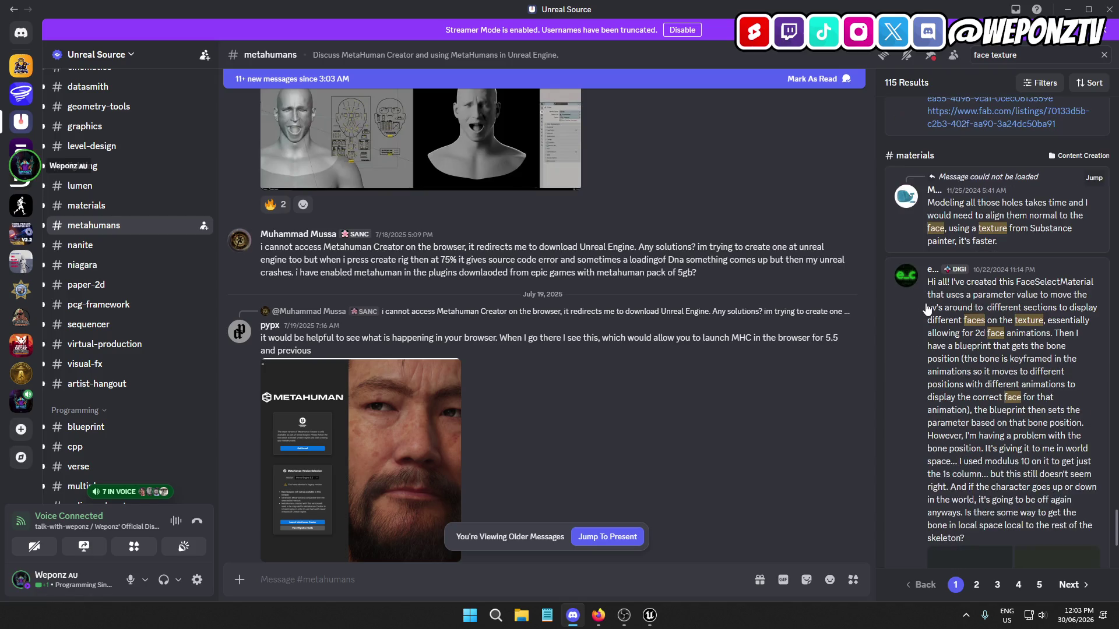
scroll(925, 300, down, 4)
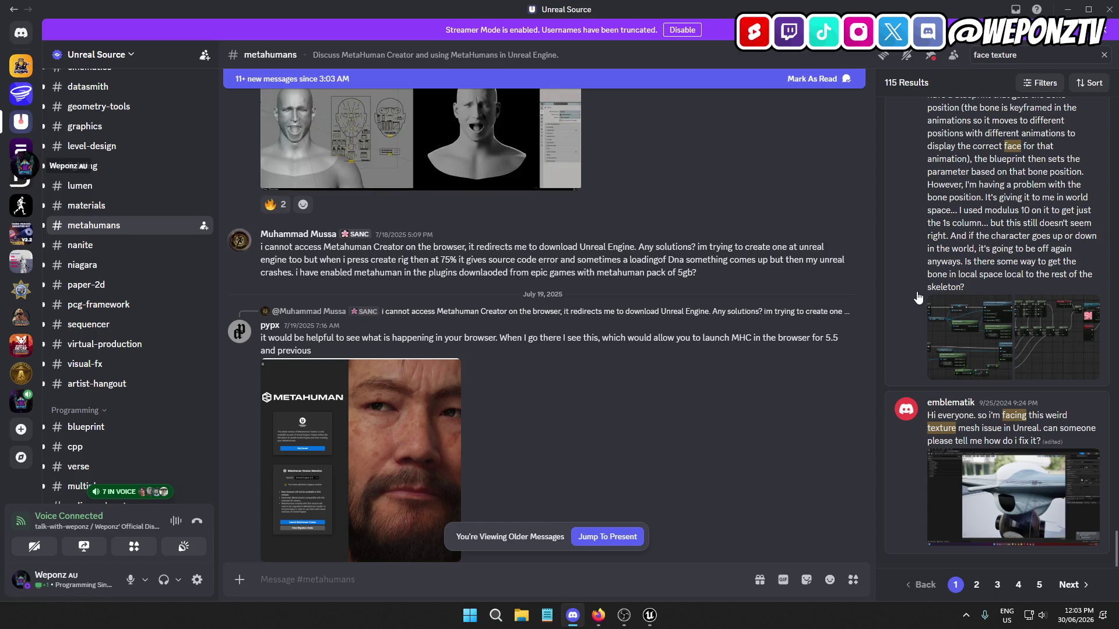
click(976, 585)
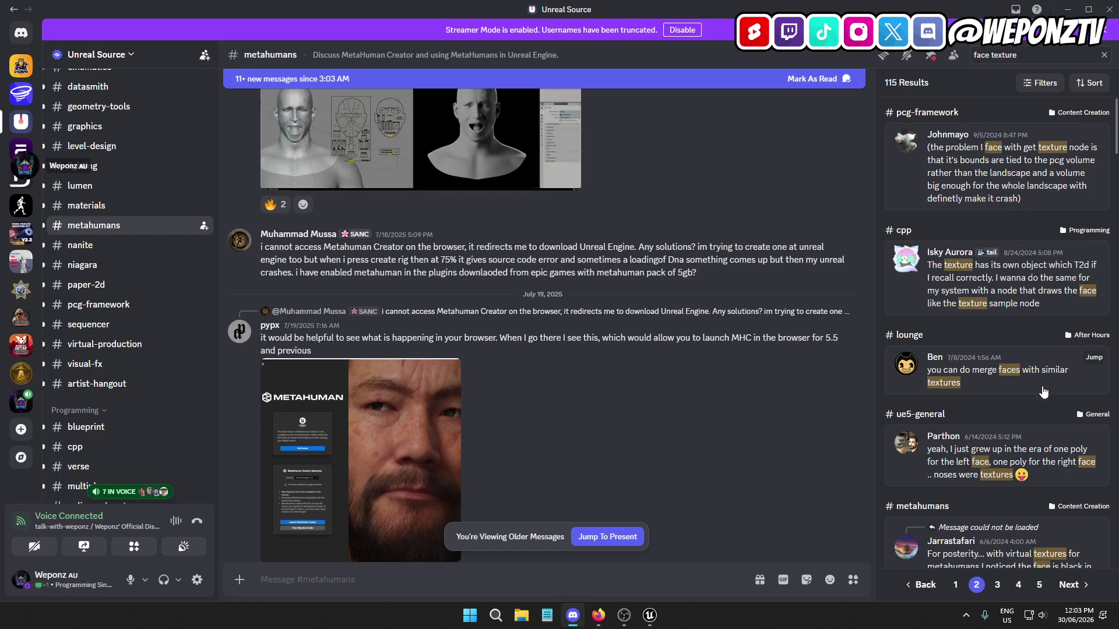
Scroll through page 2 of the 'face texture' results and go to page 3
scroll(1036, 414, down, 2)
scroll(1035, 410, down, 2)
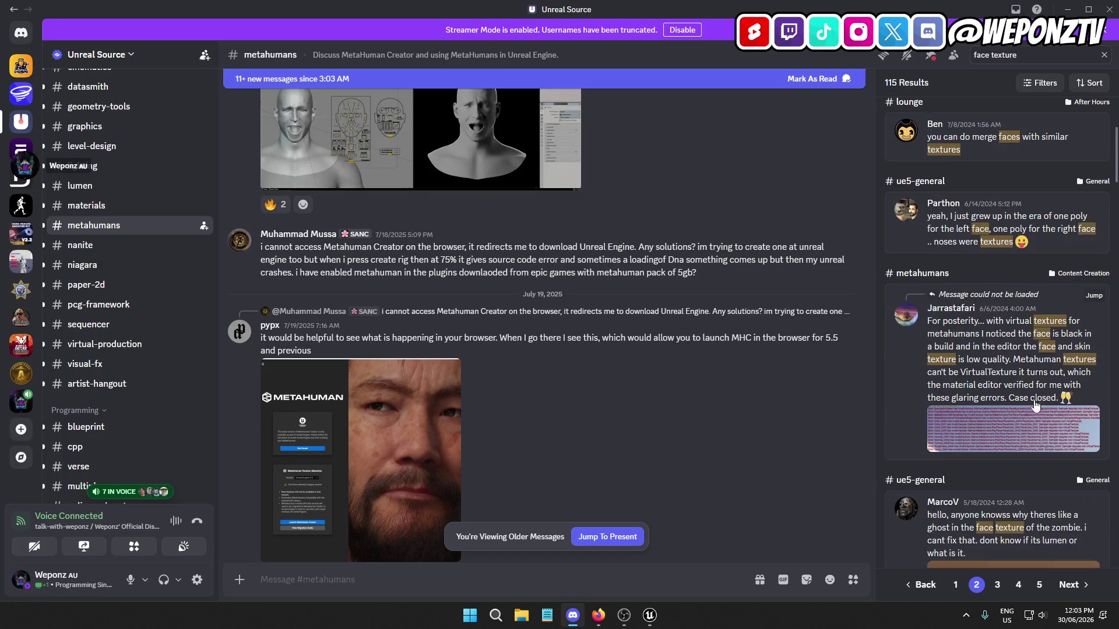
scroll(1029, 383, down, 2)
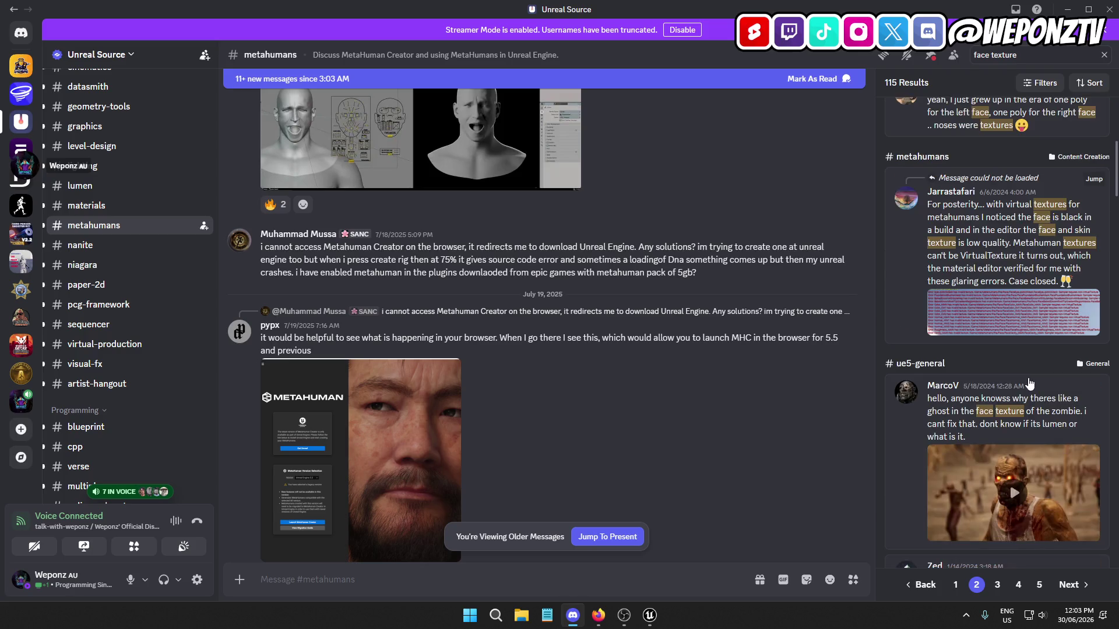
scroll(1030, 383, down, 6)
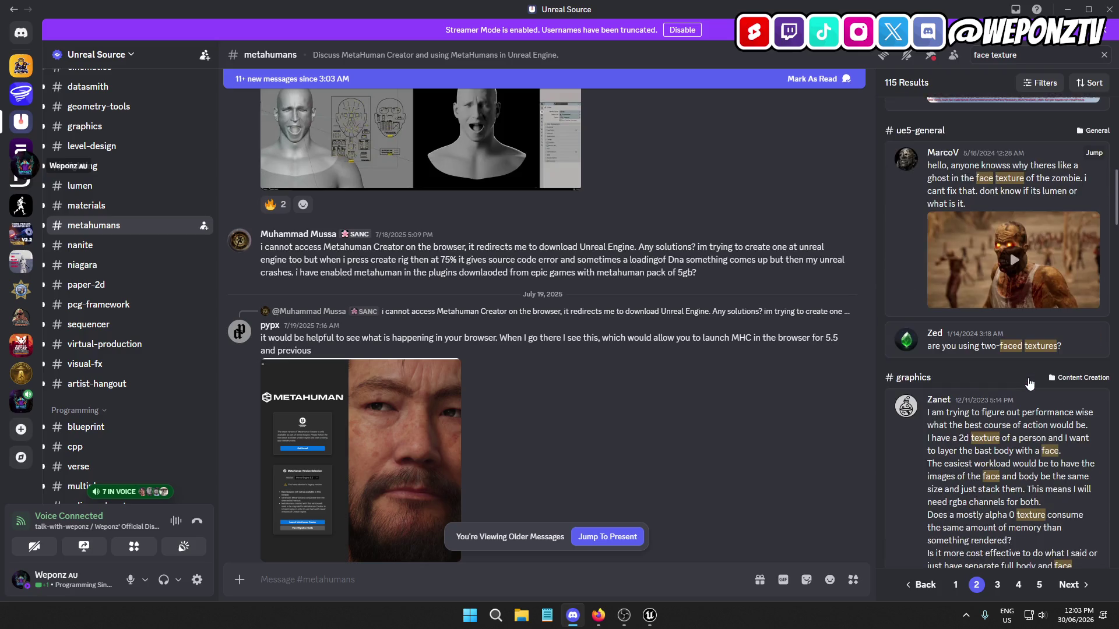
scroll(1029, 383, down, 15)
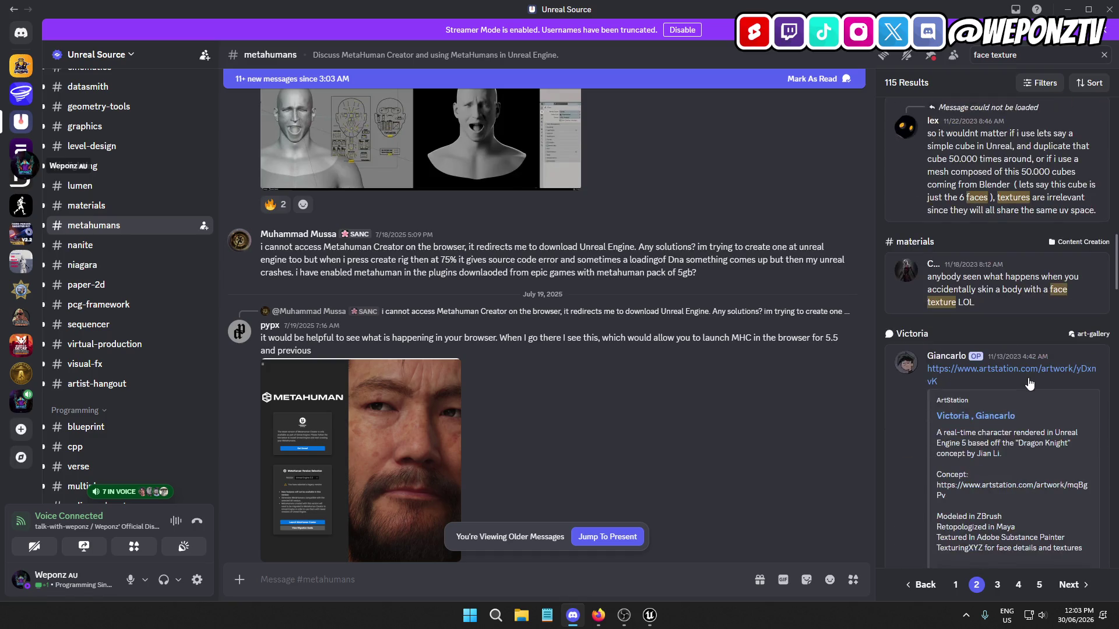
scroll(1030, 382, down, 10)
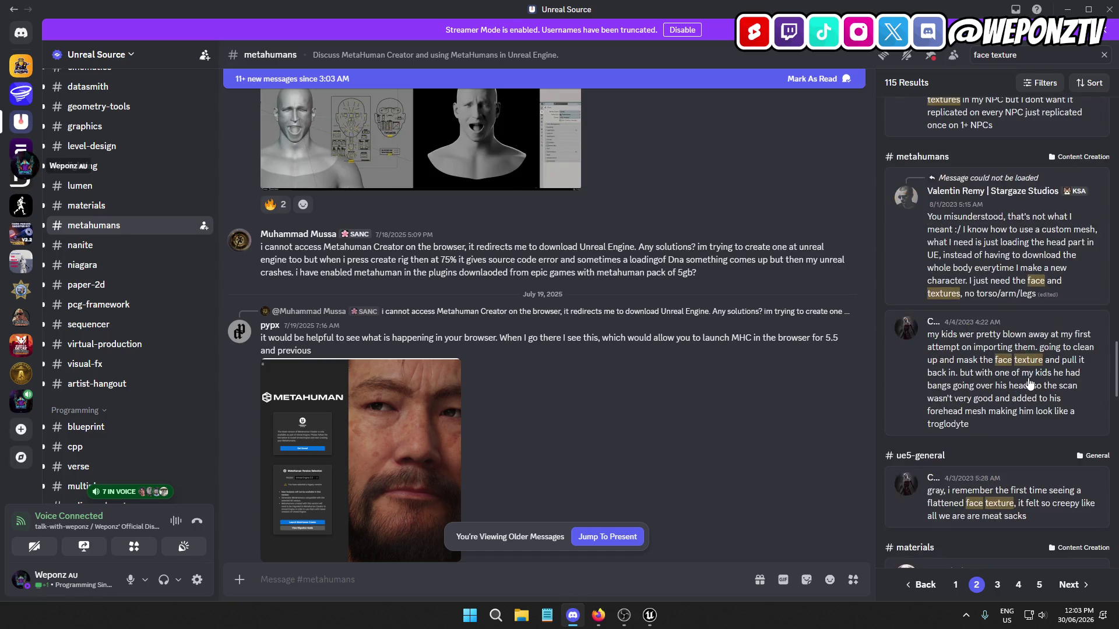
scroll(1030, 383, down, 10)
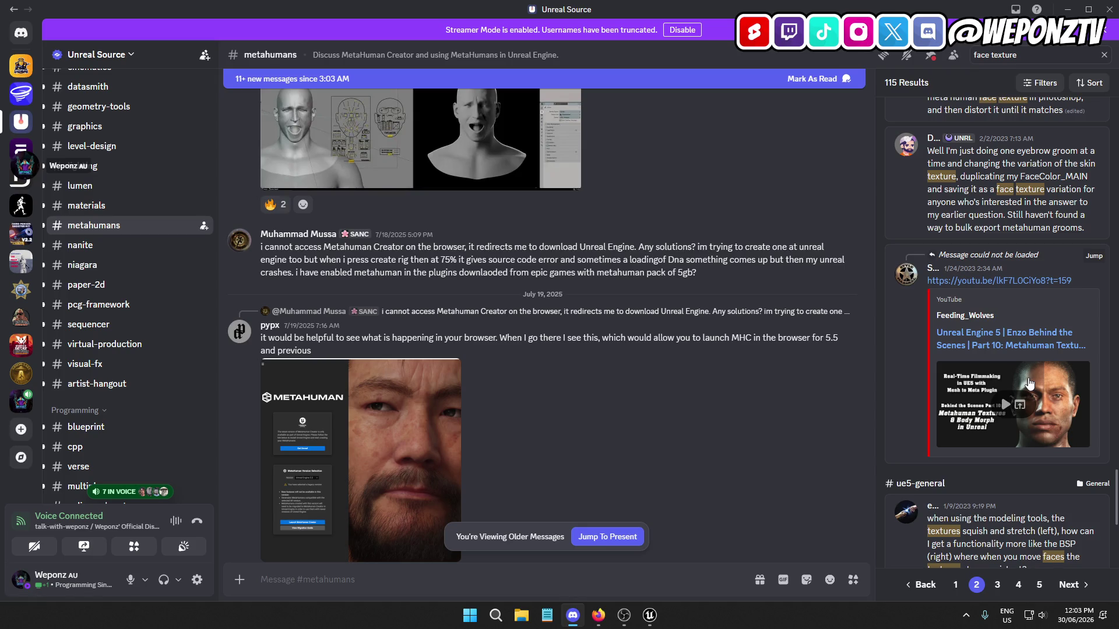
scroll(1029, 383, down, 4)
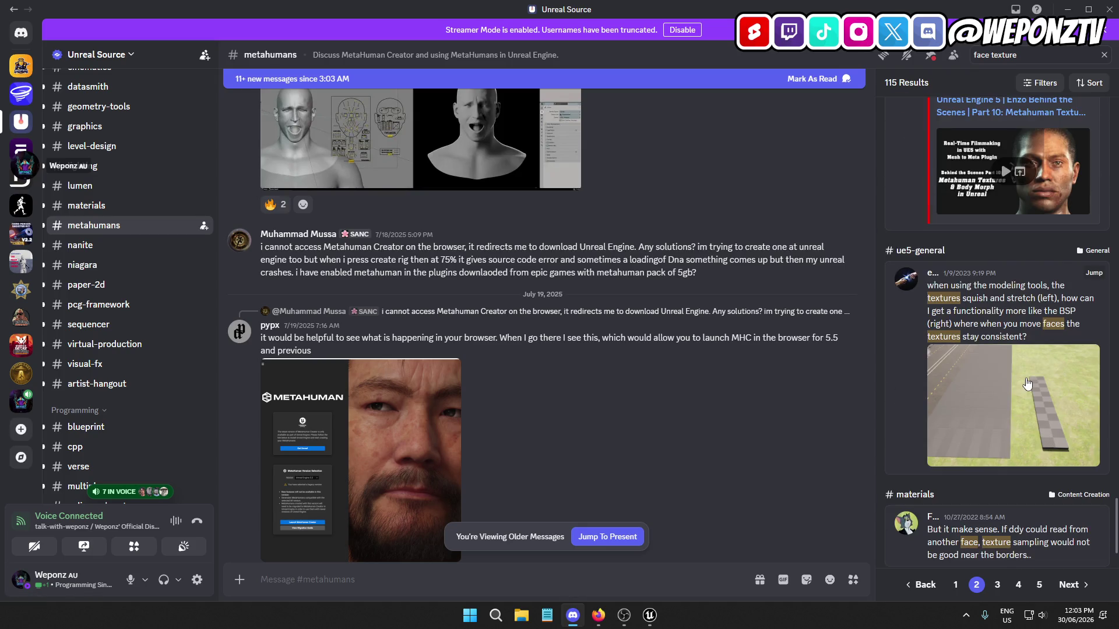
scroll(1027, 384, down, 2)
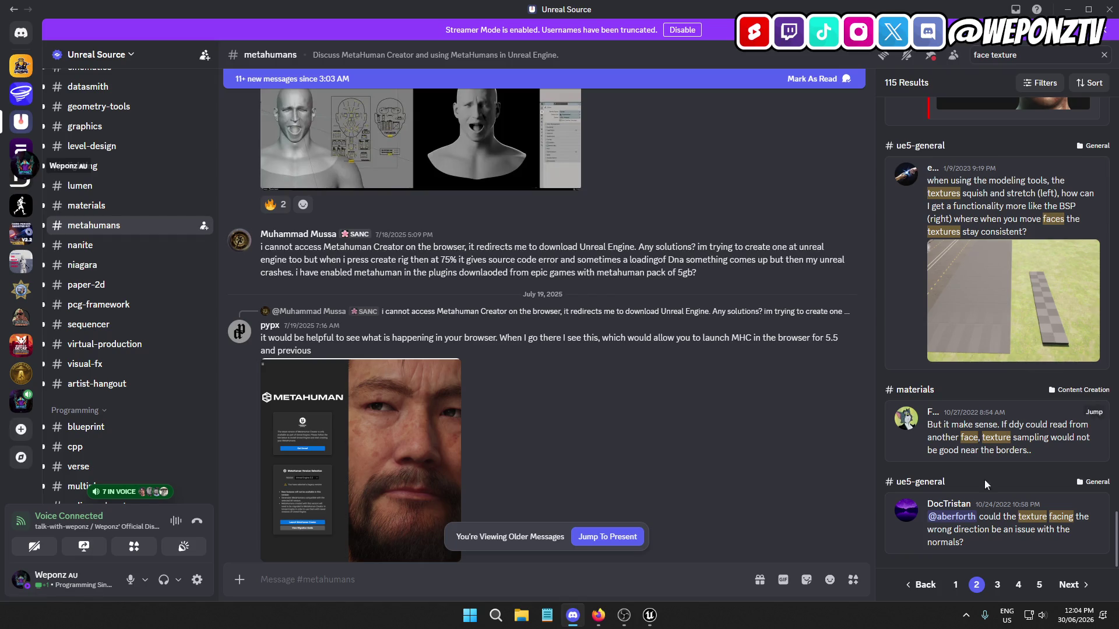
click(996, 585)
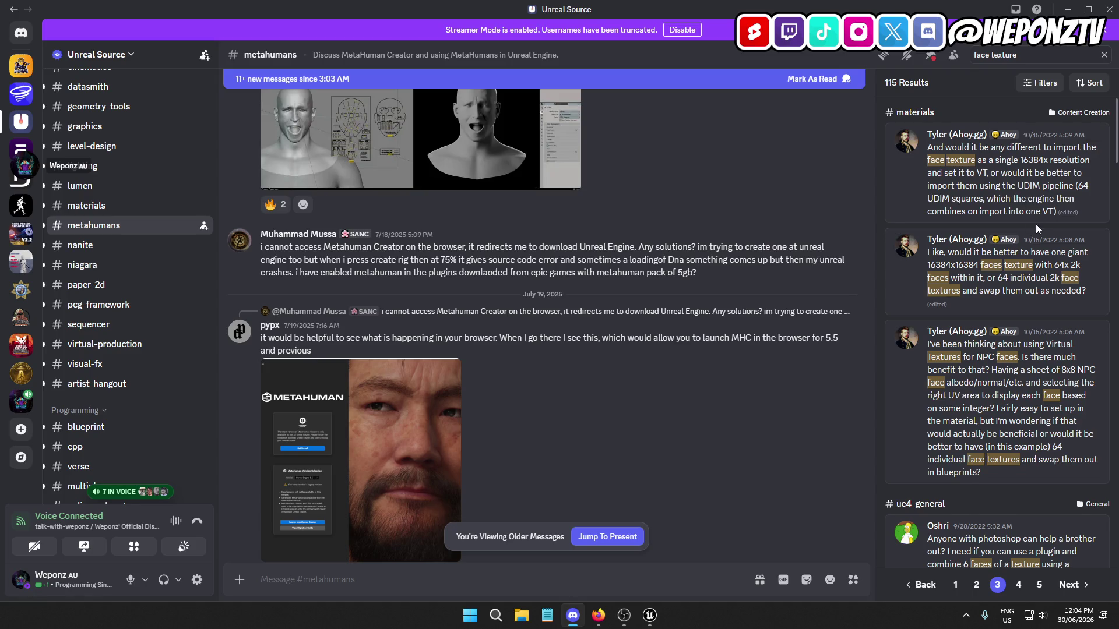
Read down page 3 of the results and place the cursor at the end of the search query
scroll(1036, 224, down, 2)
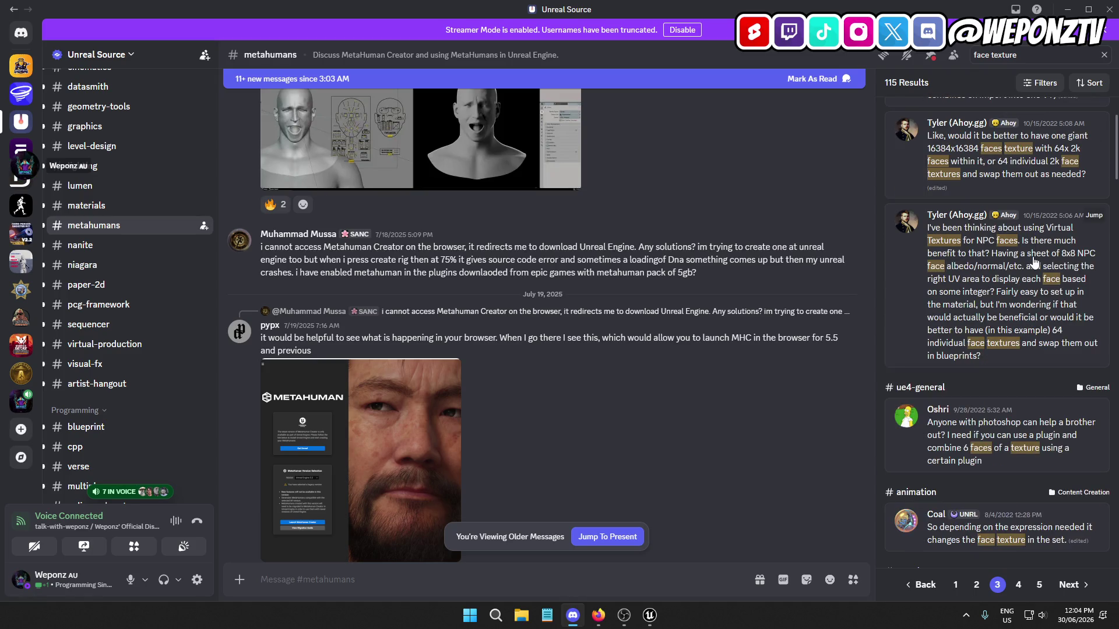
scroll(1033, 262, down, 6)
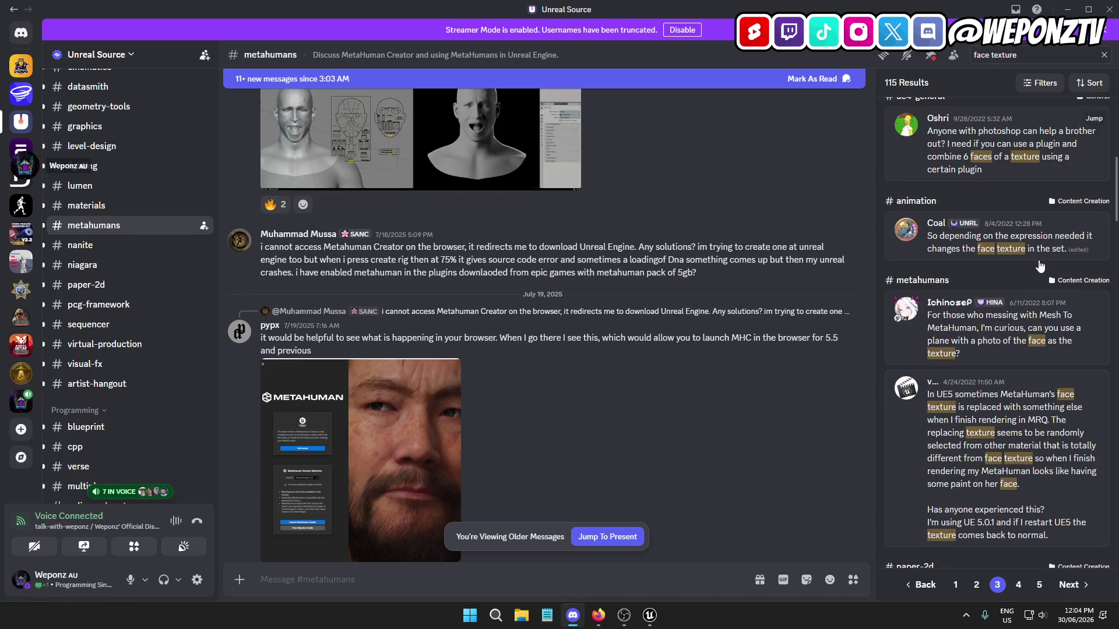
scroll(1036, 254, down, 2)
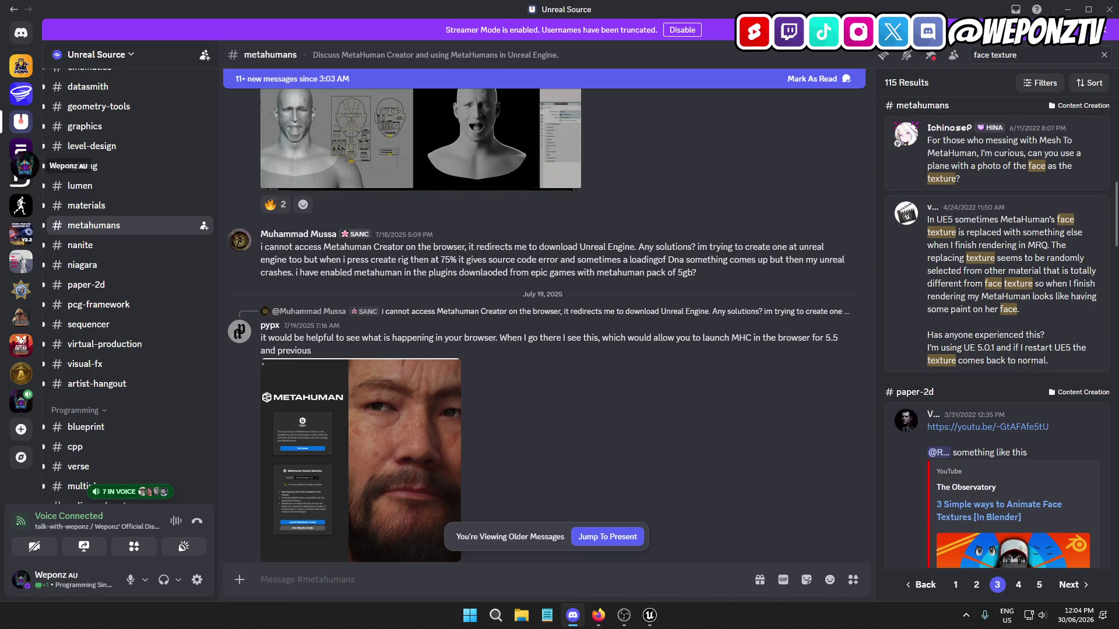
click(1036, 53)
Search 'face texture missing', find no results, then revert the query to 'face texture' and rerun it
text(missing)
key(Return)
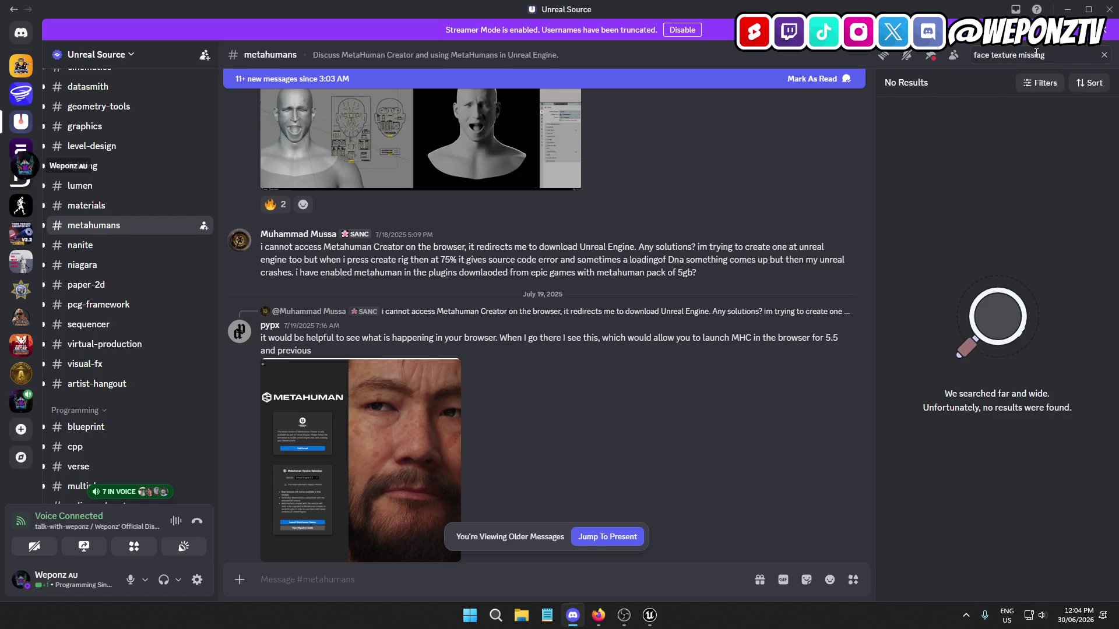
double_click(1026, 56)
key(BackSpace)
key(Return)
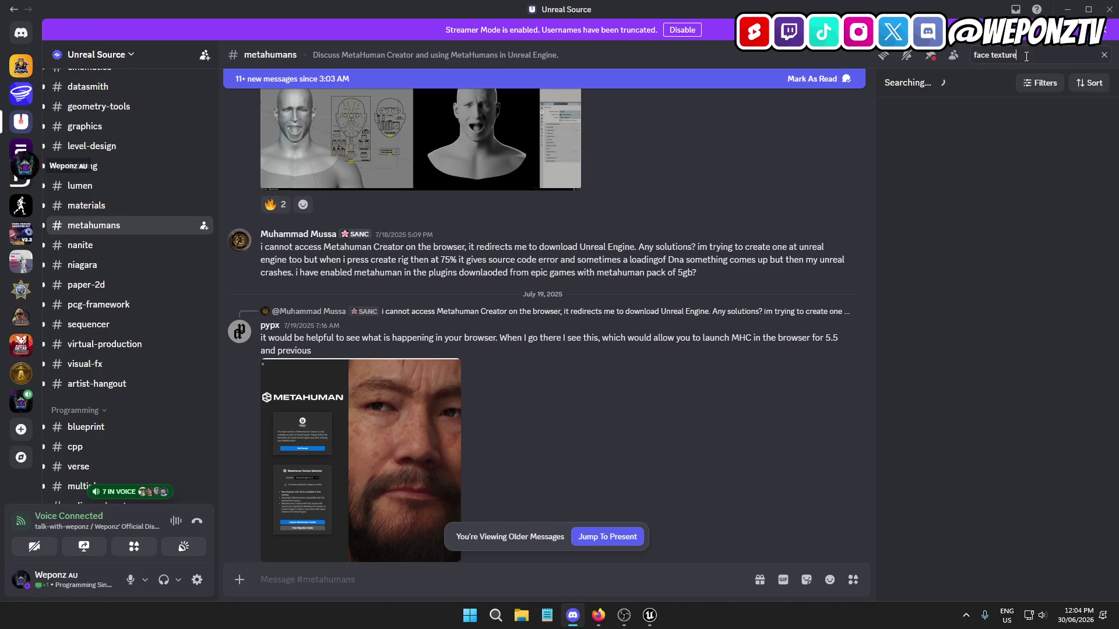
scroll(996, 333, down, 1)
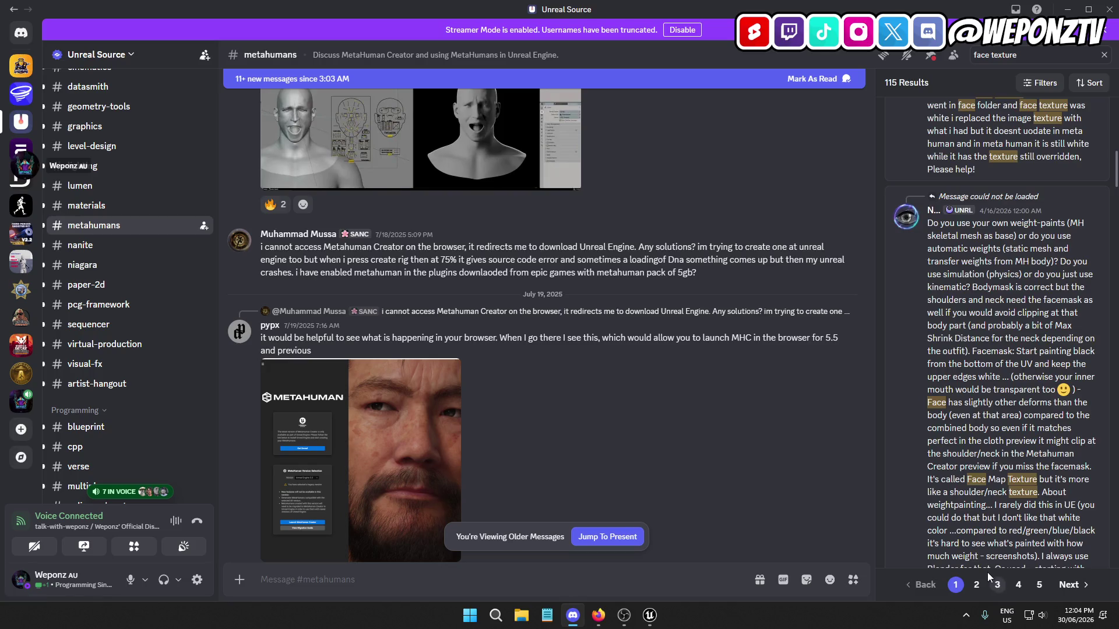
Go back to page 3 of the 115 'face texture' results and scroll down to the 2021 posts
click(990, 580)
scroll(986, 284, down, 3)
scroll(990, 291, down, 10)
scroll(1014, 312, down, 15)
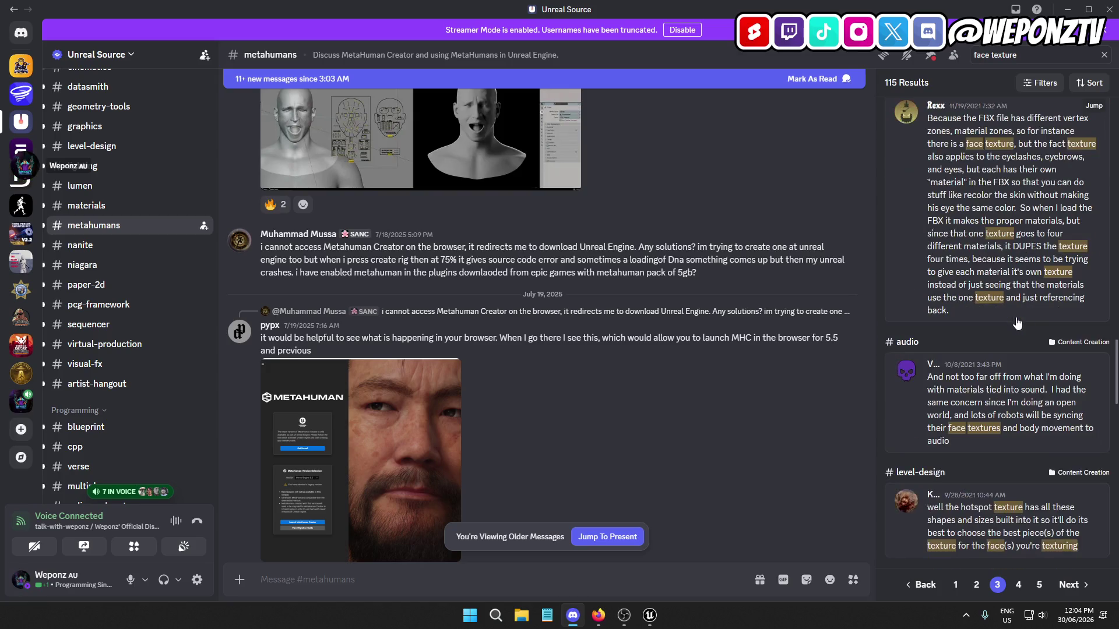
scroll(1016, 323, down, 5)
scroll(1023, 320, down, 8)
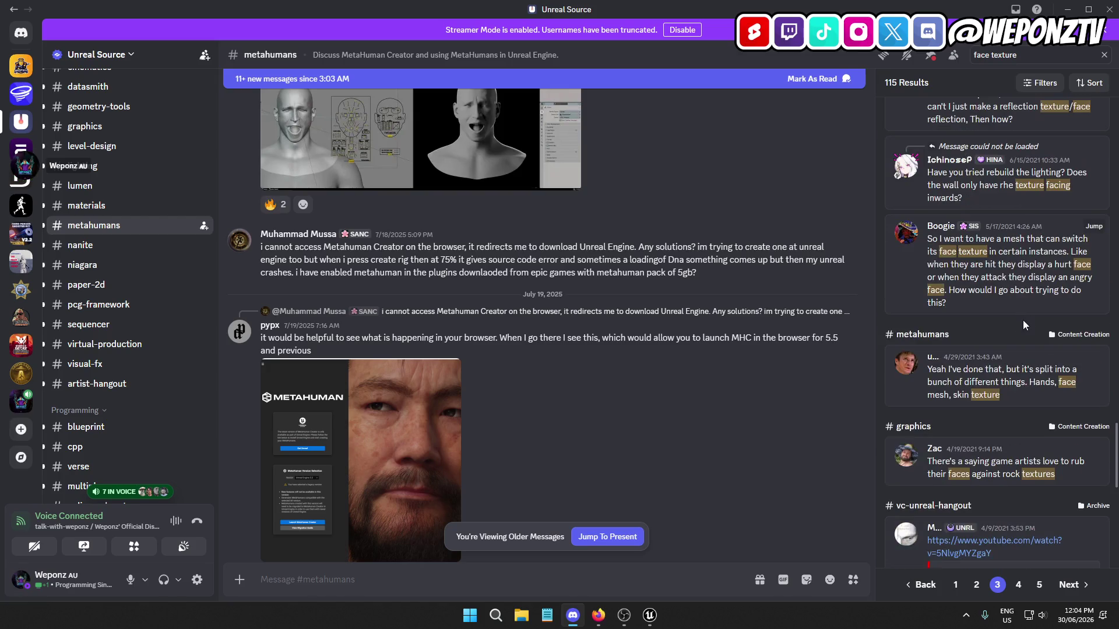
scroll(1026, 324, down, 6)
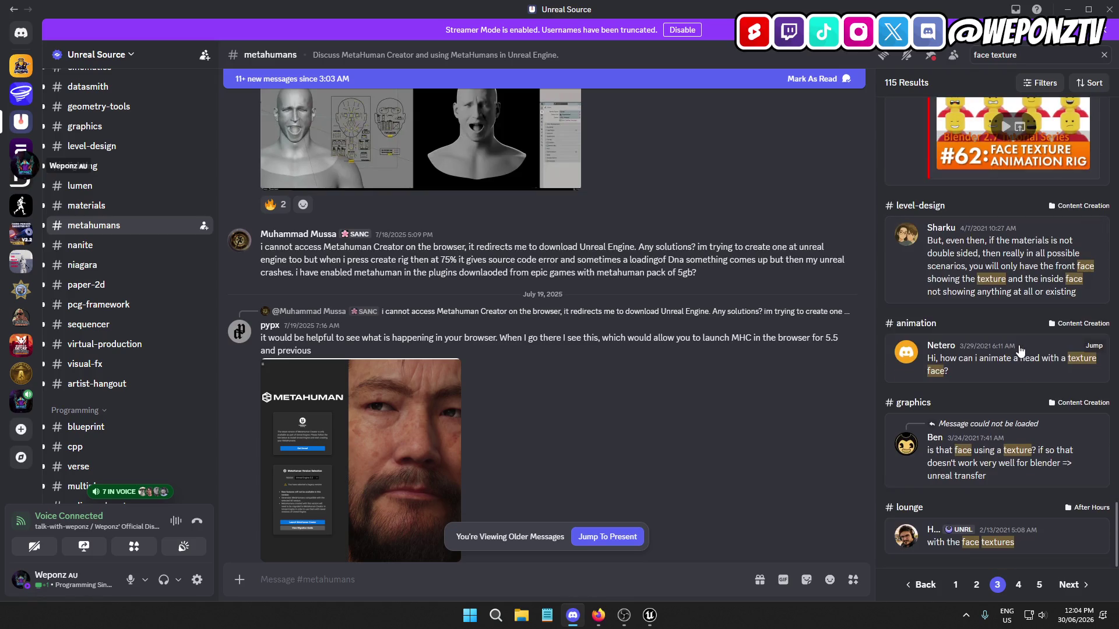